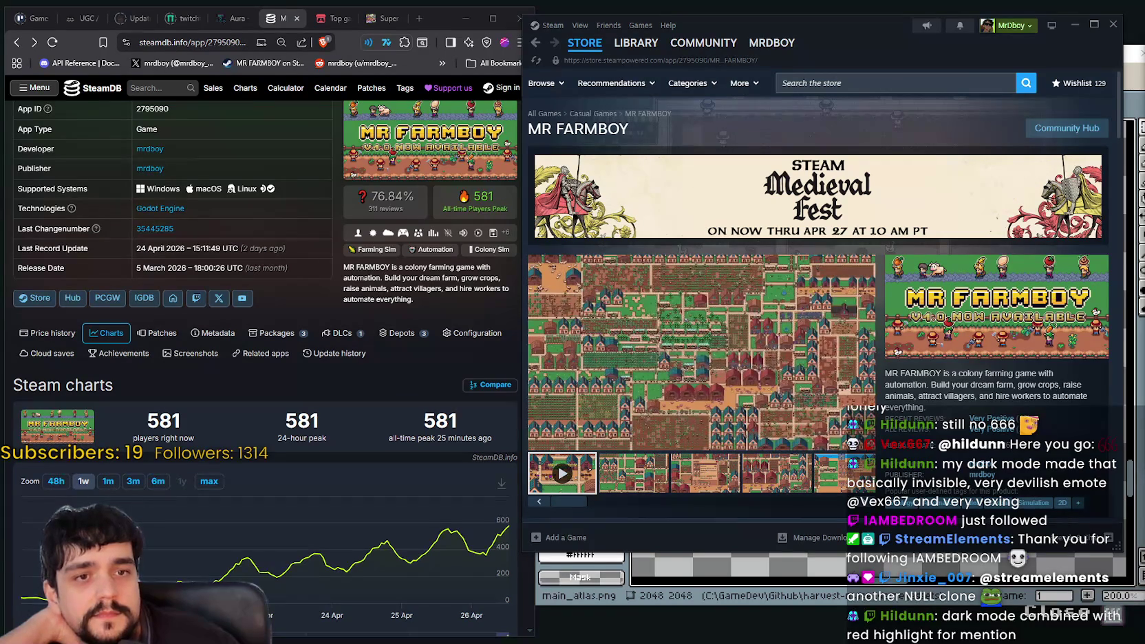
Move the X post window over the SteamDB page and highlight part of its opening sentence
left_click_drag(805, 51, 609, 44)
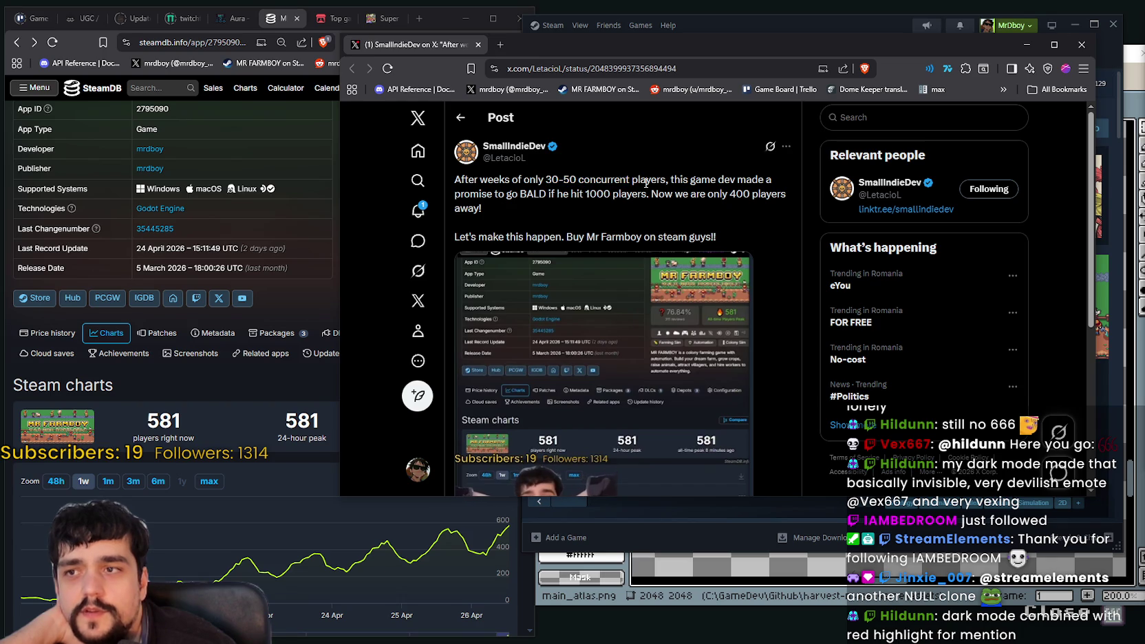
mouse_move(576, 177)
left_mouse_down()
mouse_move(535, 190)
mouse_move(586, 180)
left_mouse_up()
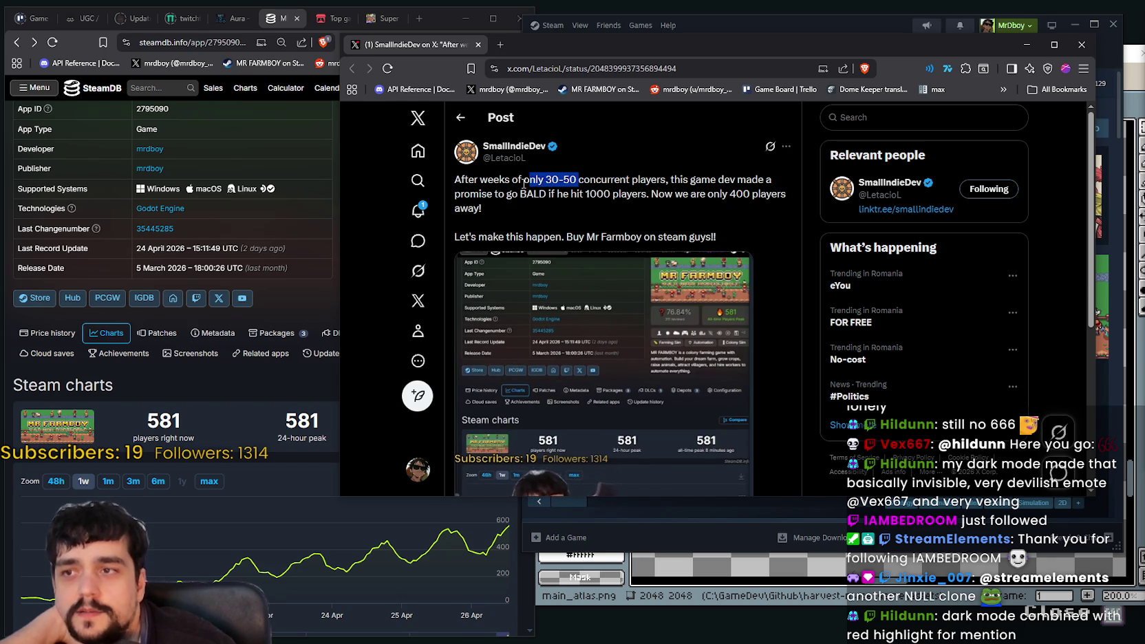
left_click(656, 181)
mouse_move(670, 181)
left_mouse_down()
mouse_move(720, 181)
mouse_move(530, 180)
mouse_move(659, 196)
left_mouse_up()
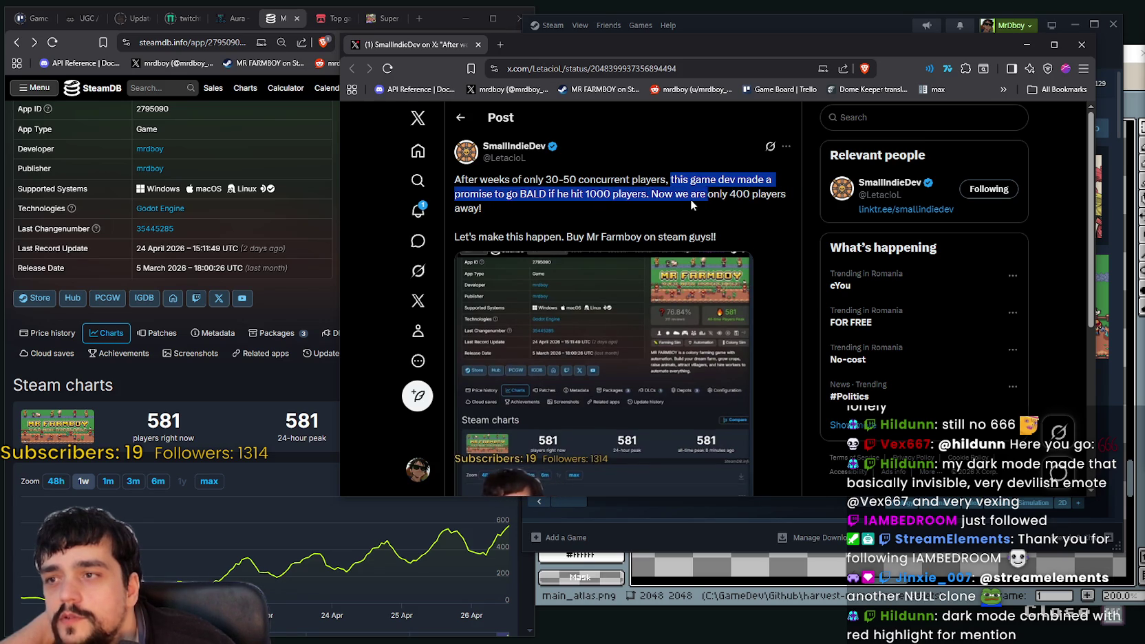
left_click_drag(767, 201, 720, 234)
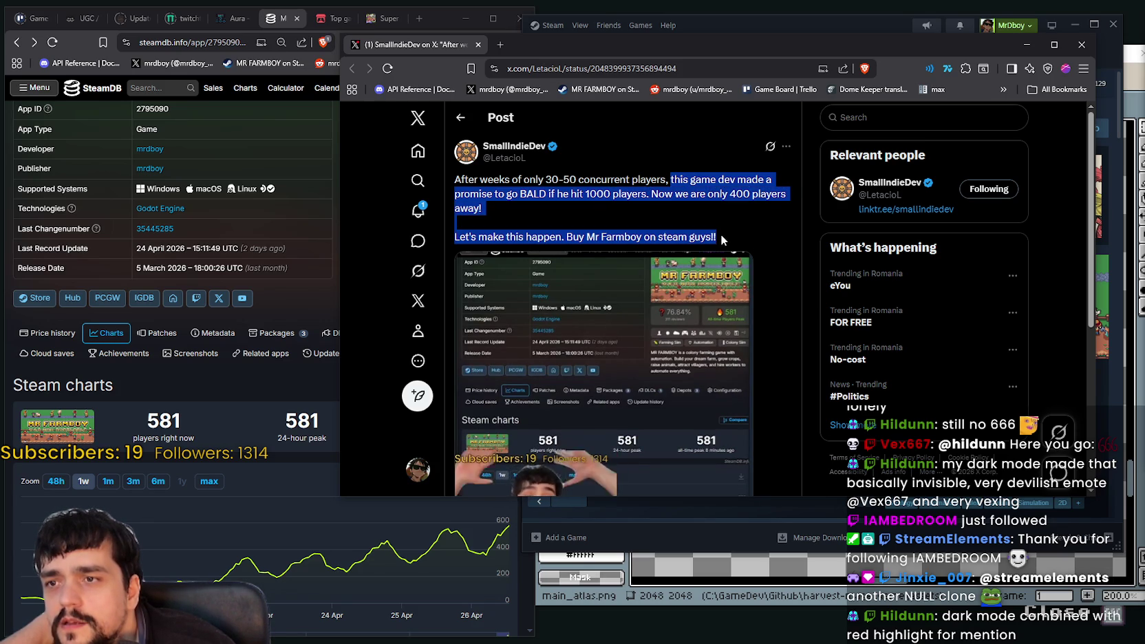
left_click(664, 211)
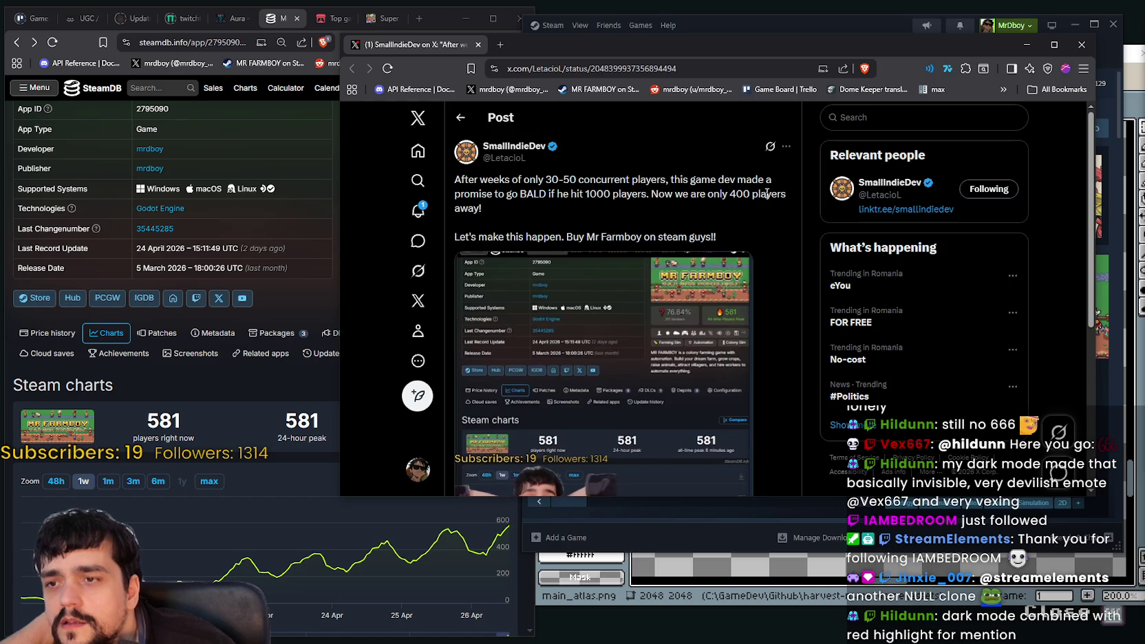
scroll(765, 193, "down", 3)
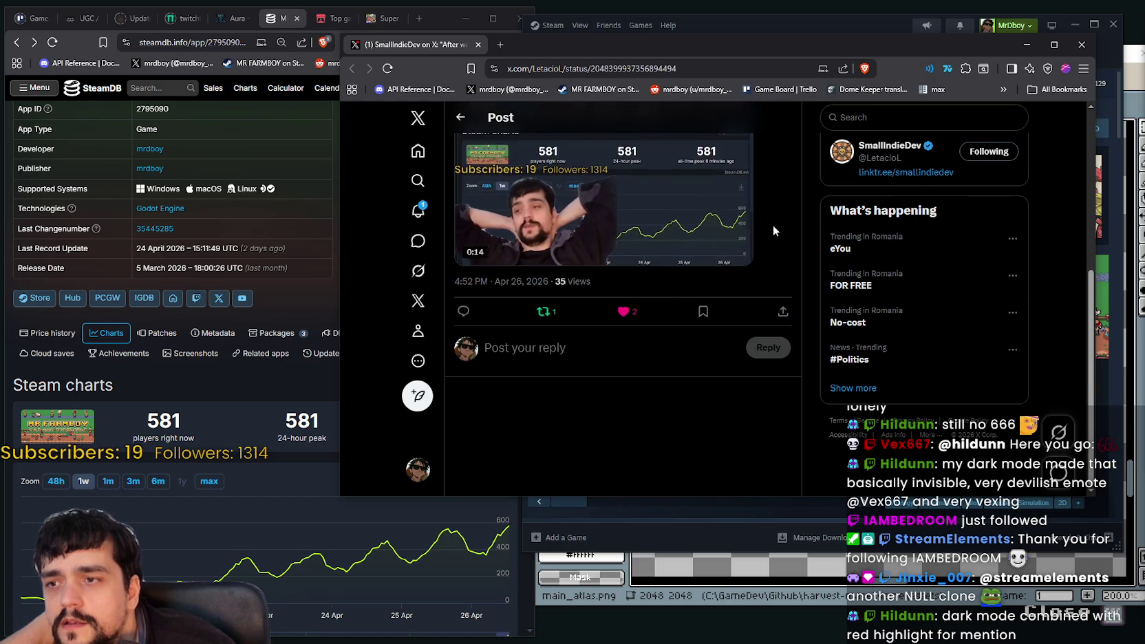
scroll(768, 214, "up", 3)
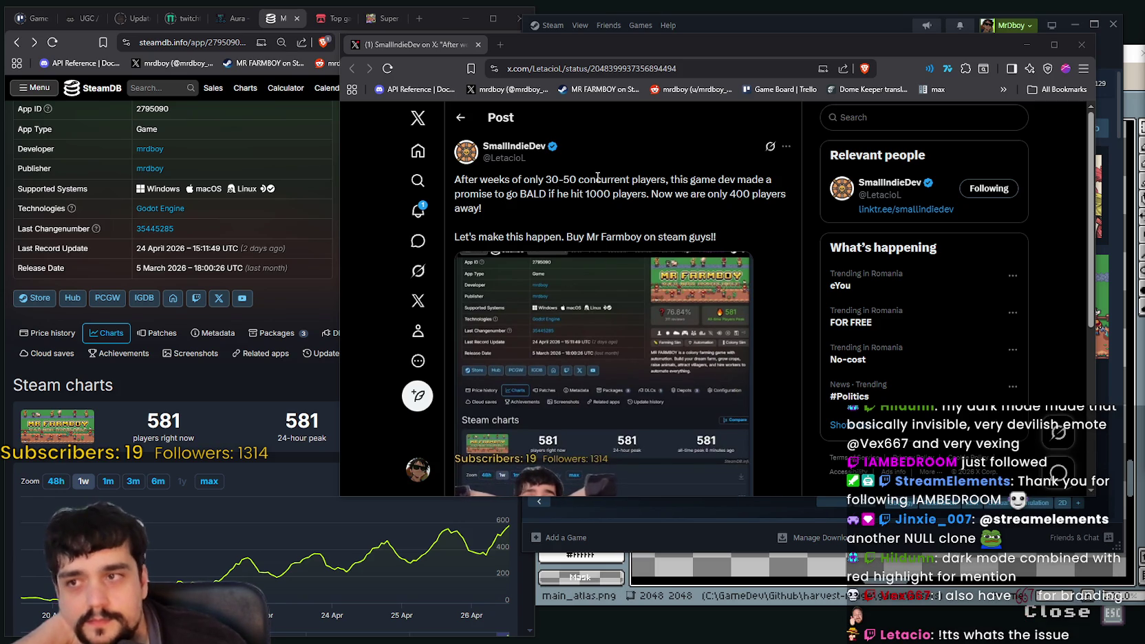
left_click_drag(665, 180, 480, 180)
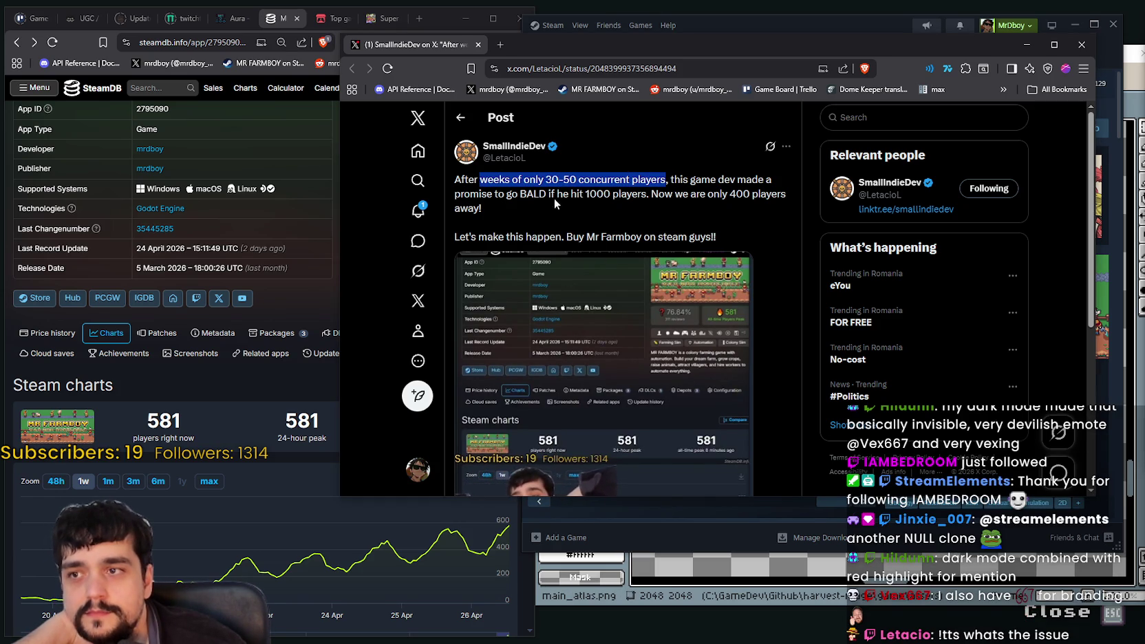
double_click(490, 181)
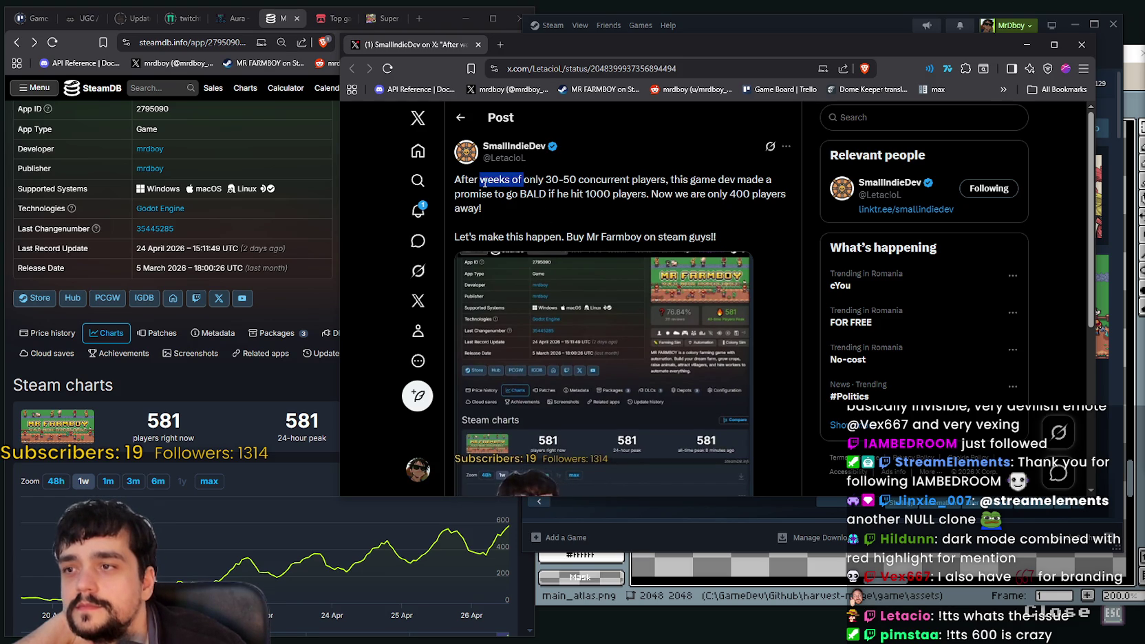
triple_click(483, 180)
left_click_drag(480, 181, 556, 178)
left_click(552, 181)
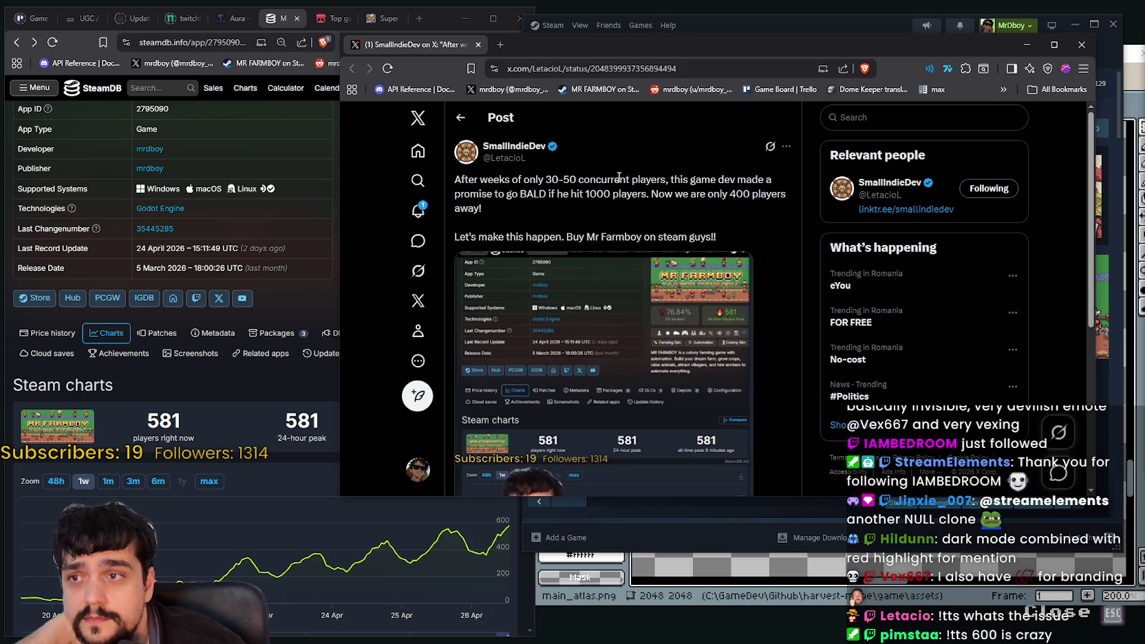
left_click_drag(658, 176, 500, 175)
left_click(516, 179)
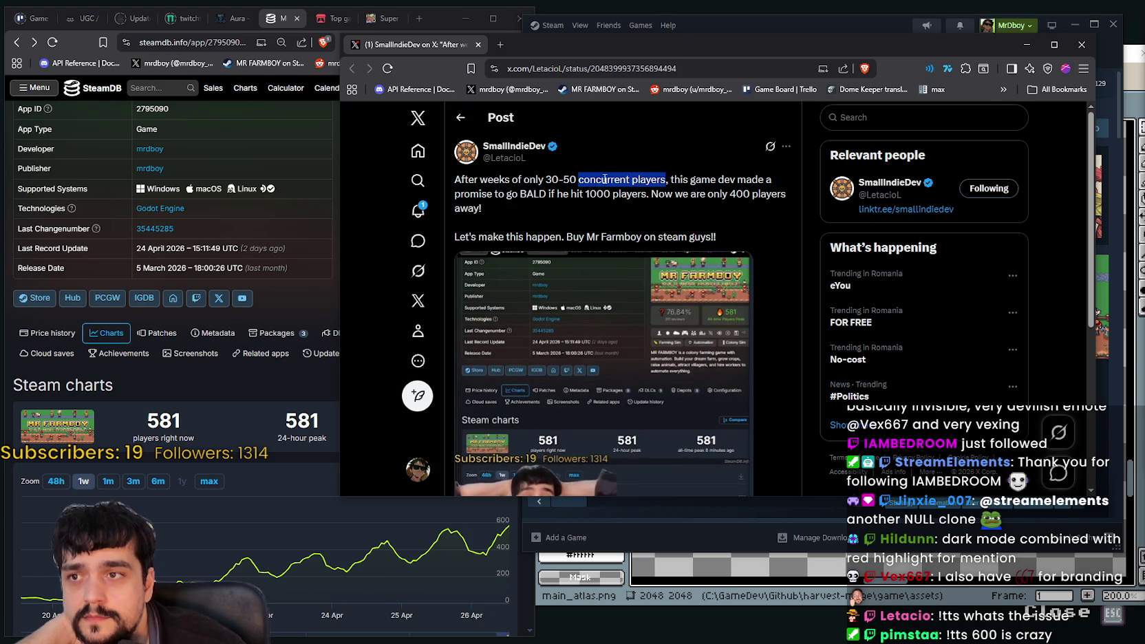
left_click_drag(632, 179, 543, 195)
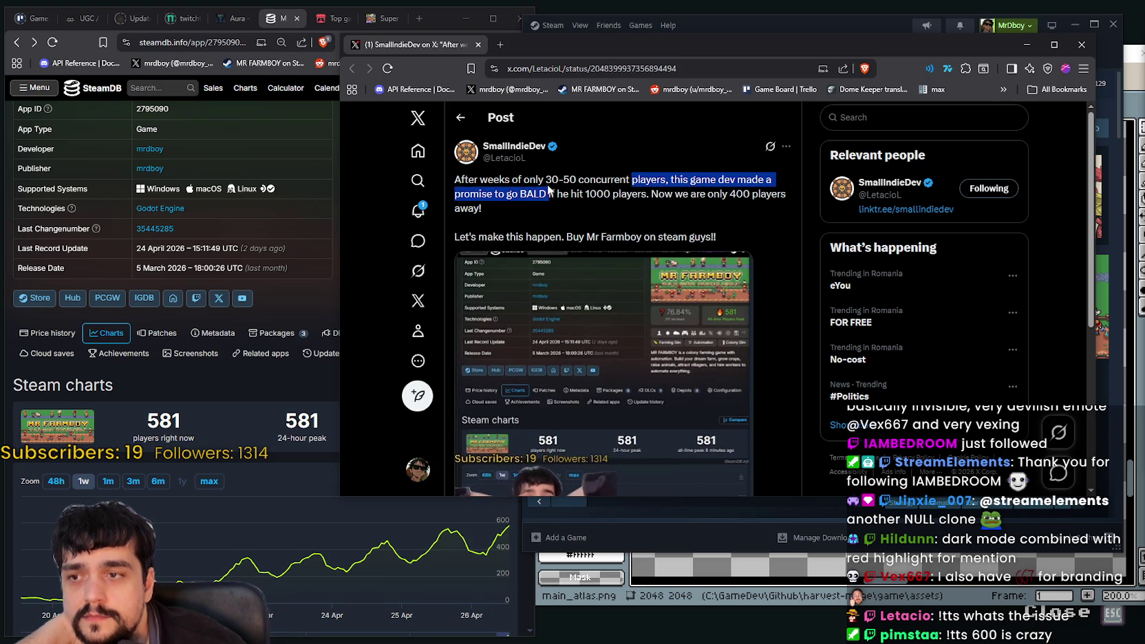
left_click_drag(666, 179, 546, 179)
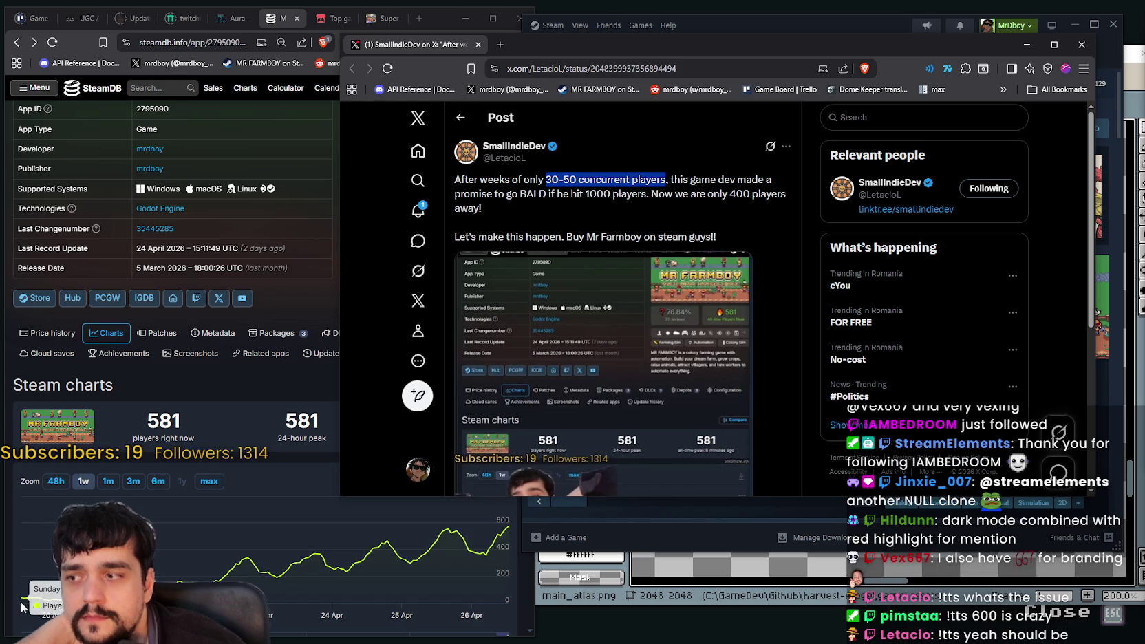
left_click(610, 159)
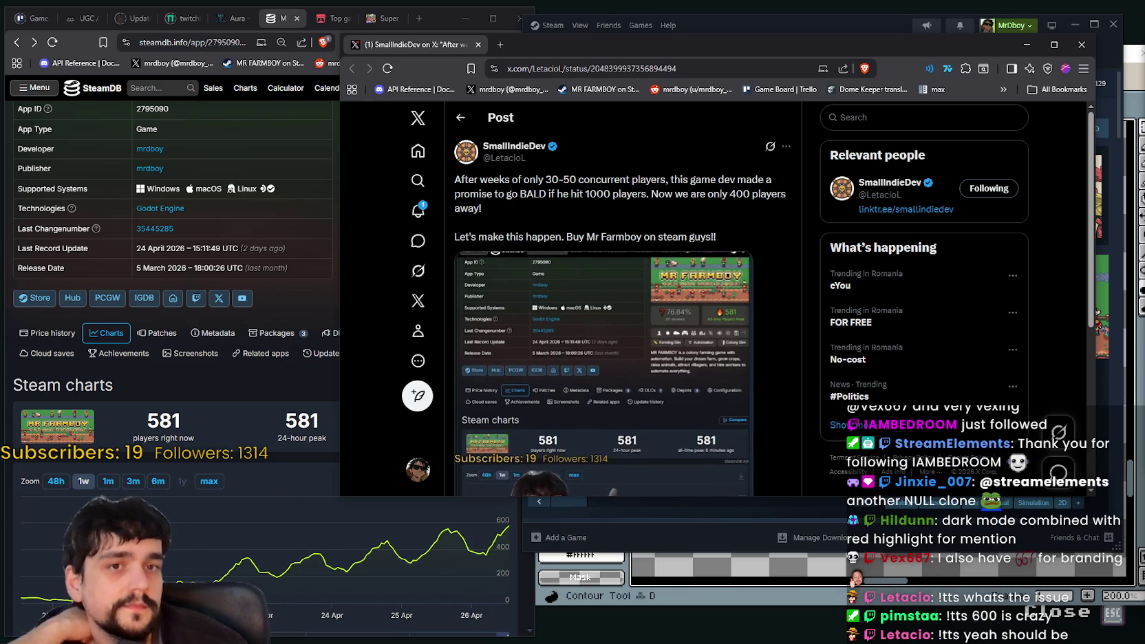
scroll(593, 306, "down", 1)
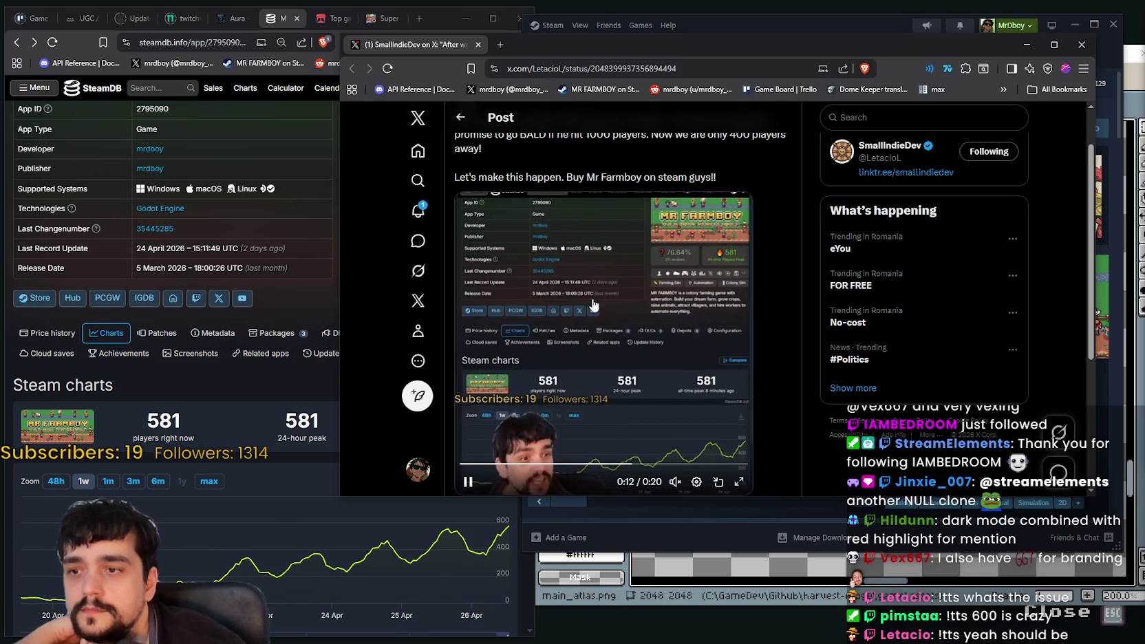
scroll(593, 304, "up", 1)
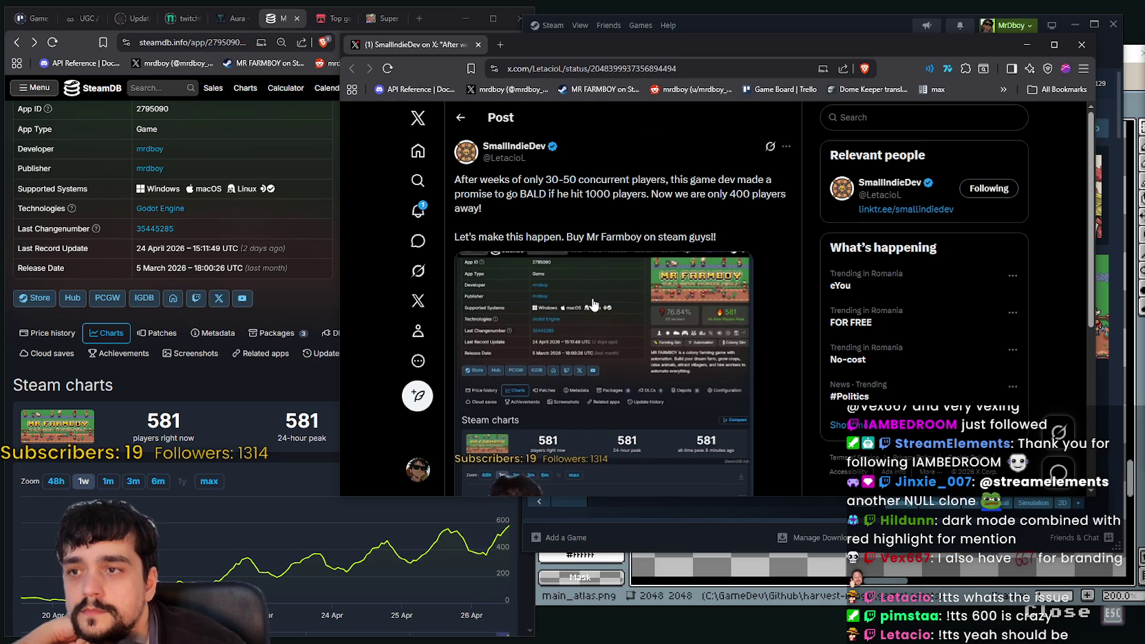
scroll(688, 358, "down", 1)
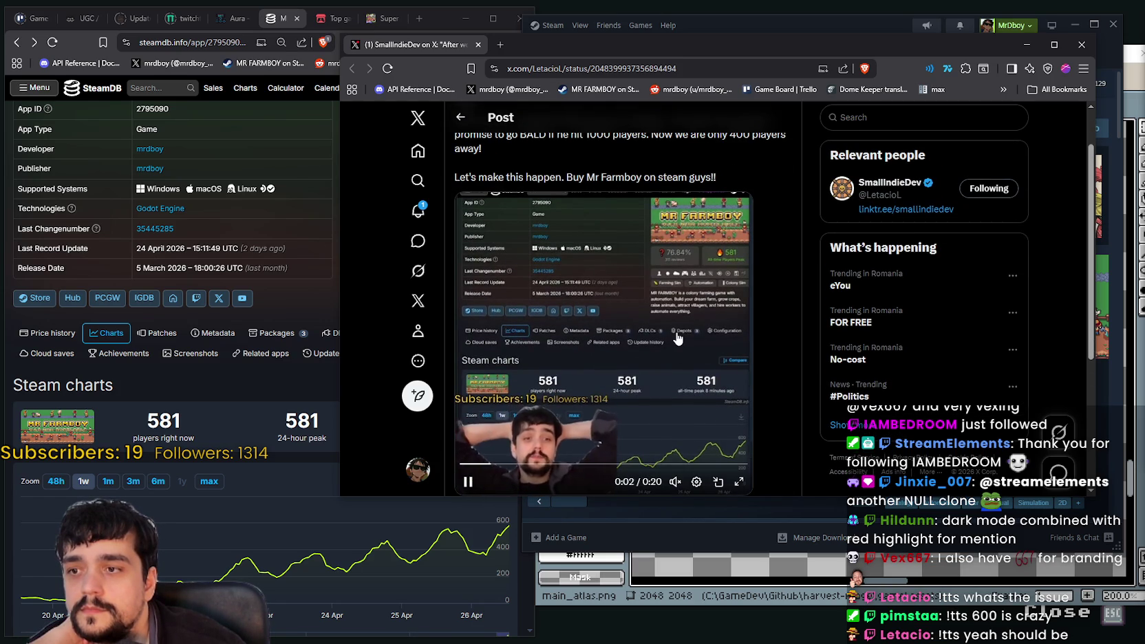
scroll(674, 333, "up", 1)
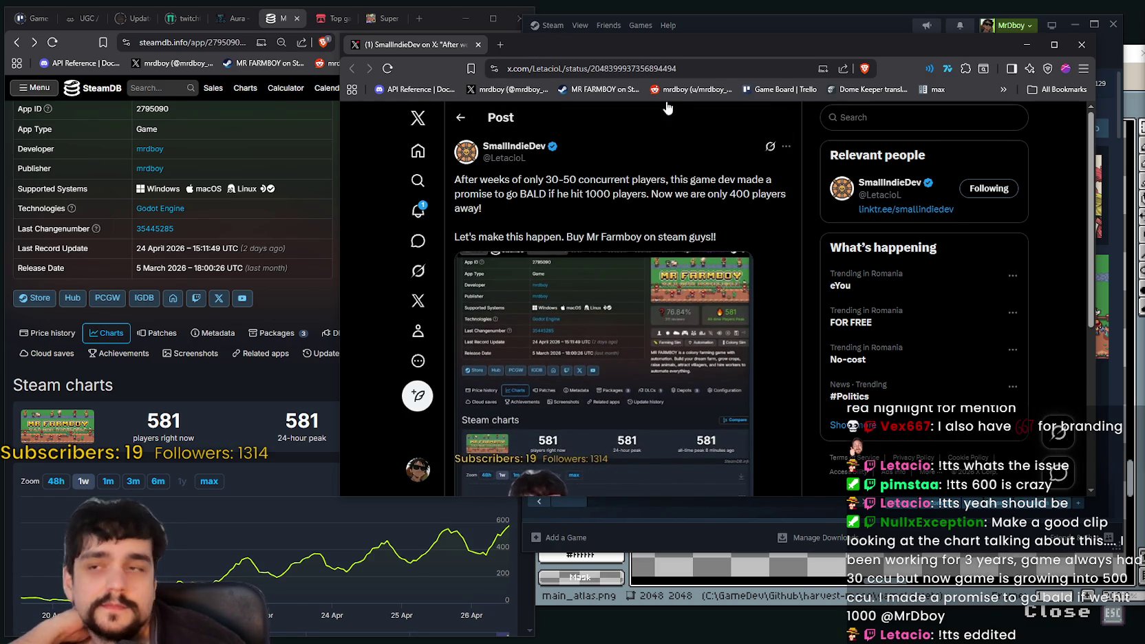
left_click_drag(646, 44, 656, 48)
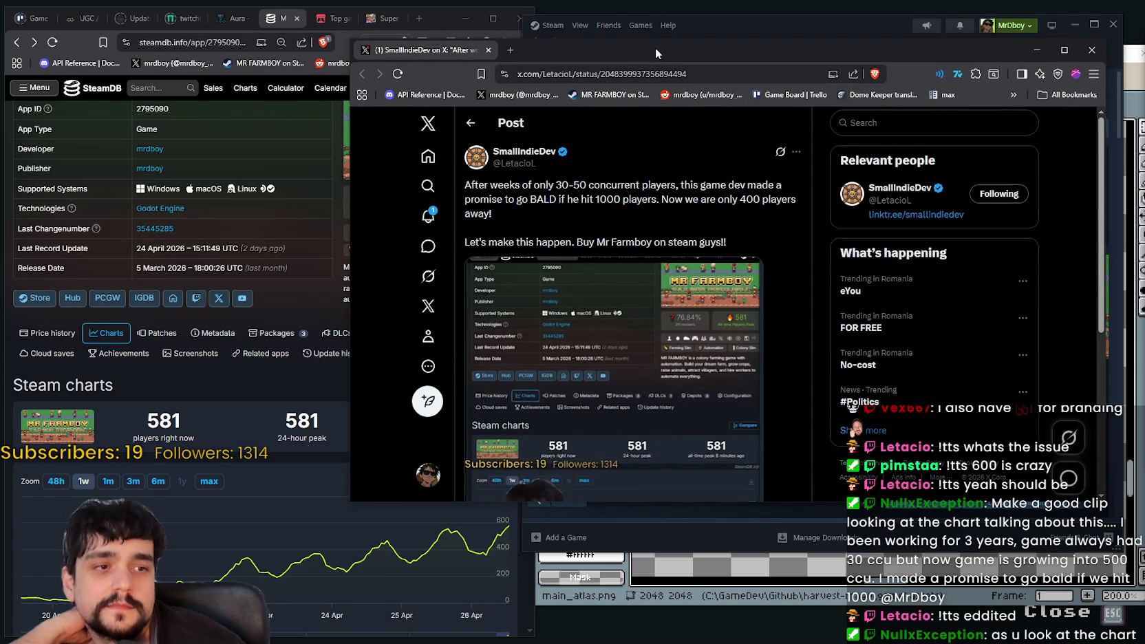
Reload the SmallIndieDev post twice and scroll through it
right_click(713, 195)
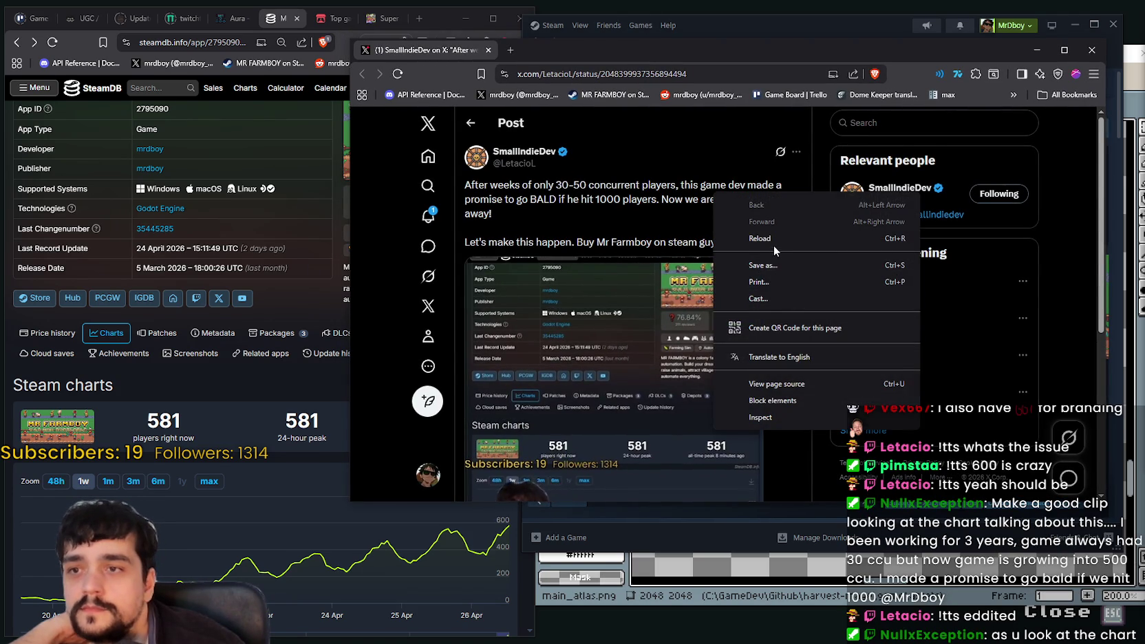
left_click(773, 241)
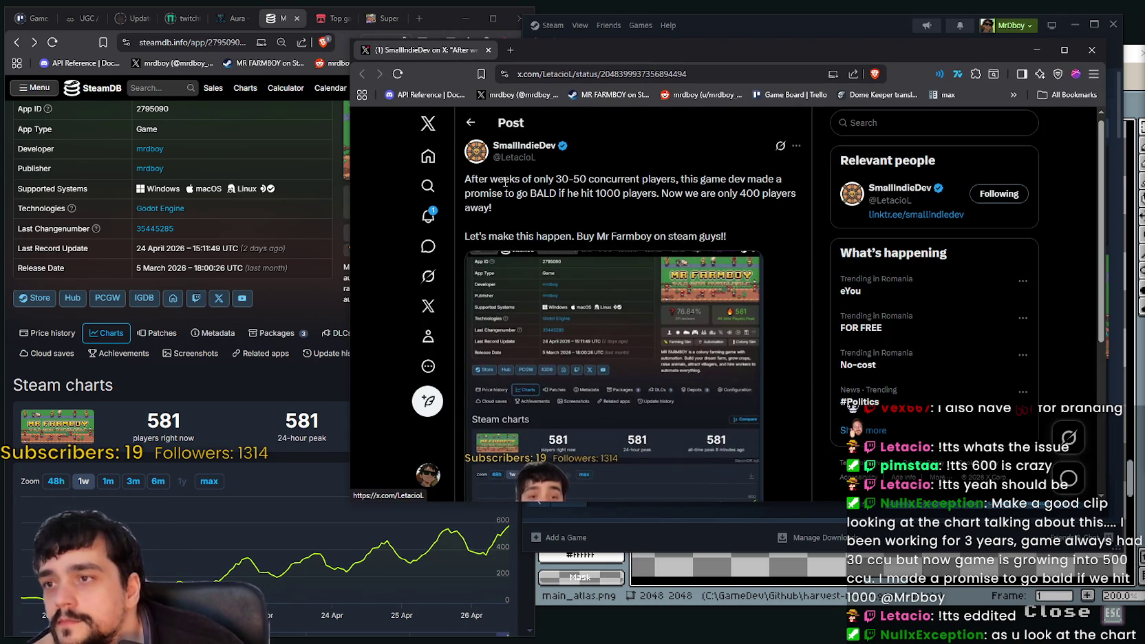
right_click(544, 220)
left_click(561, 267)
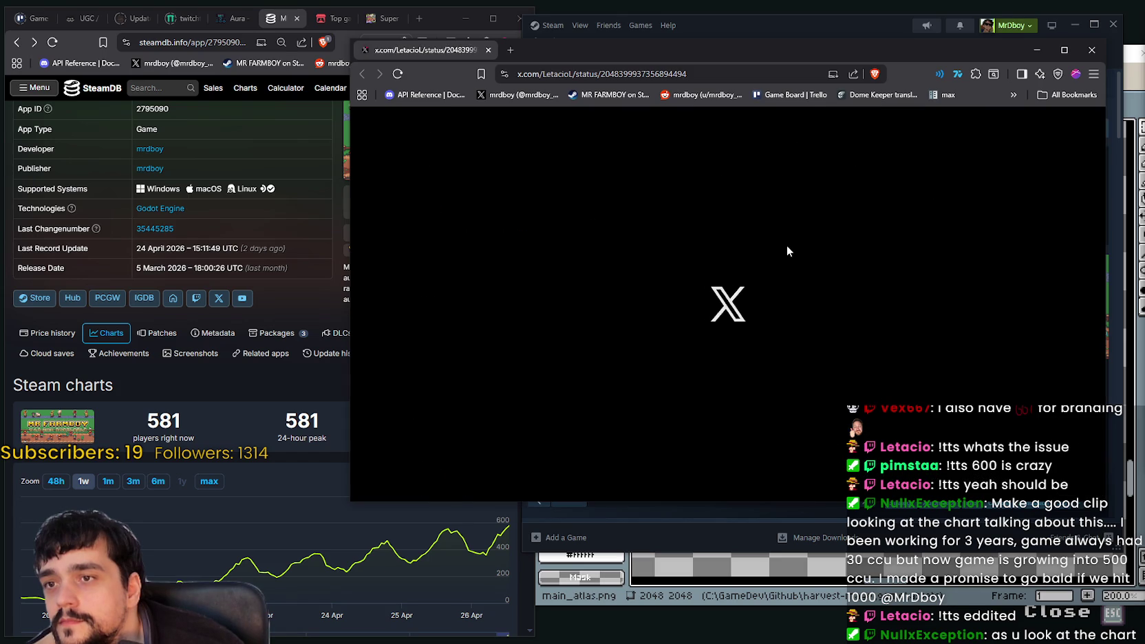
double_click(504, 179)
scroll(807, 255, "down", 2)
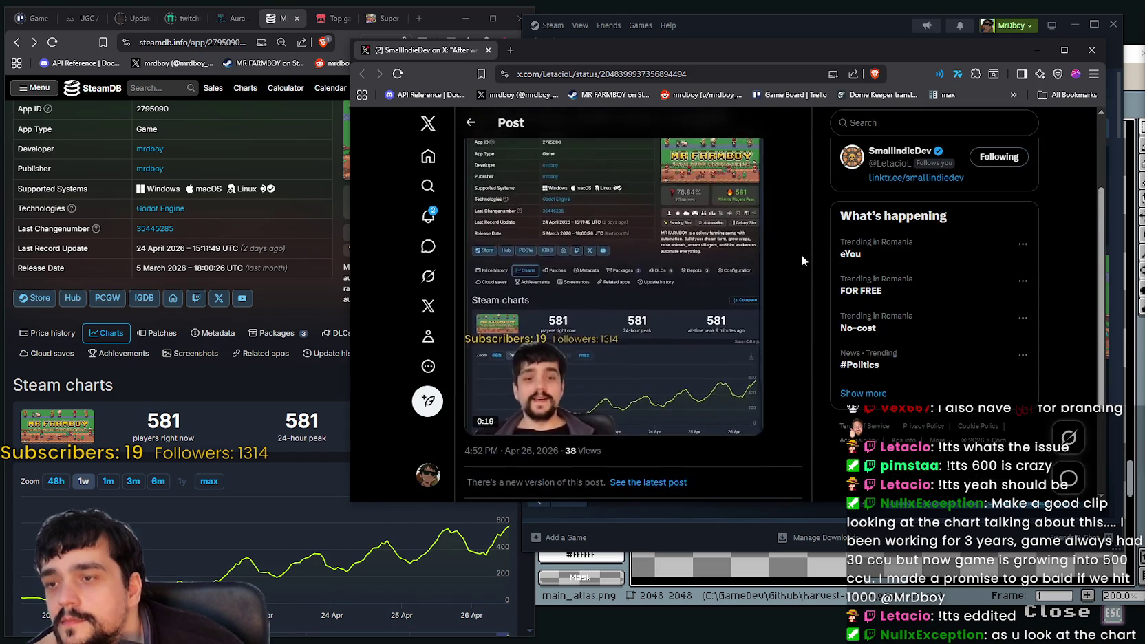
scroll(802, 260, "down", 2)
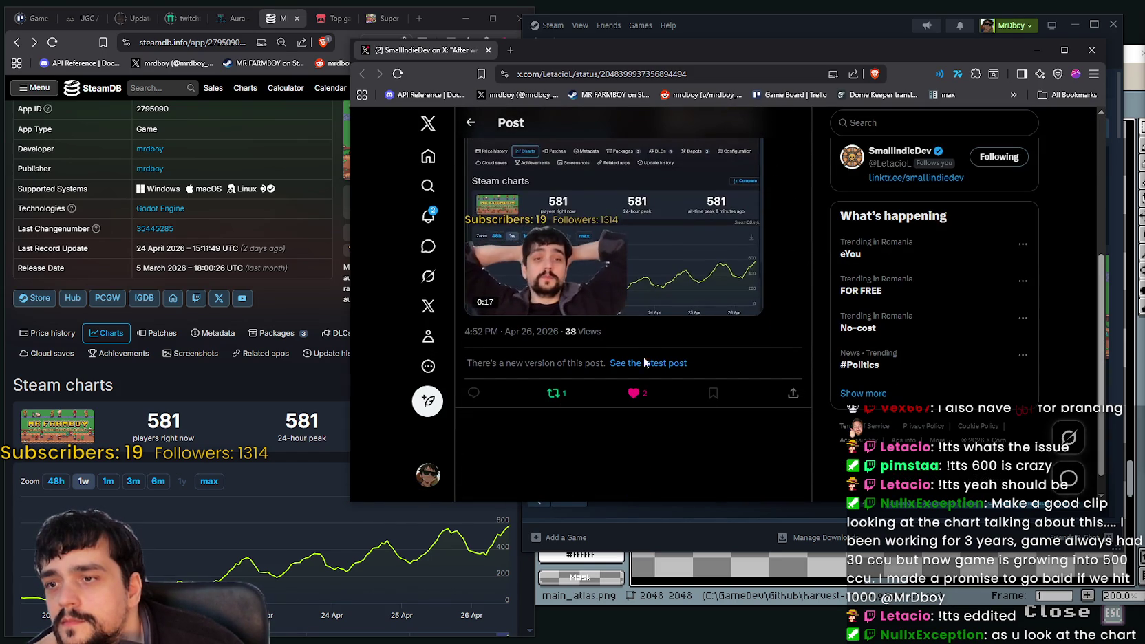
scroll(632, 289, "up", 2)
scroll(626, 227, "up", 2)
Reload the post three more times, then force a hard refresh with Ctrl+F5
right_click(612, 191)
left_click(652, 232)
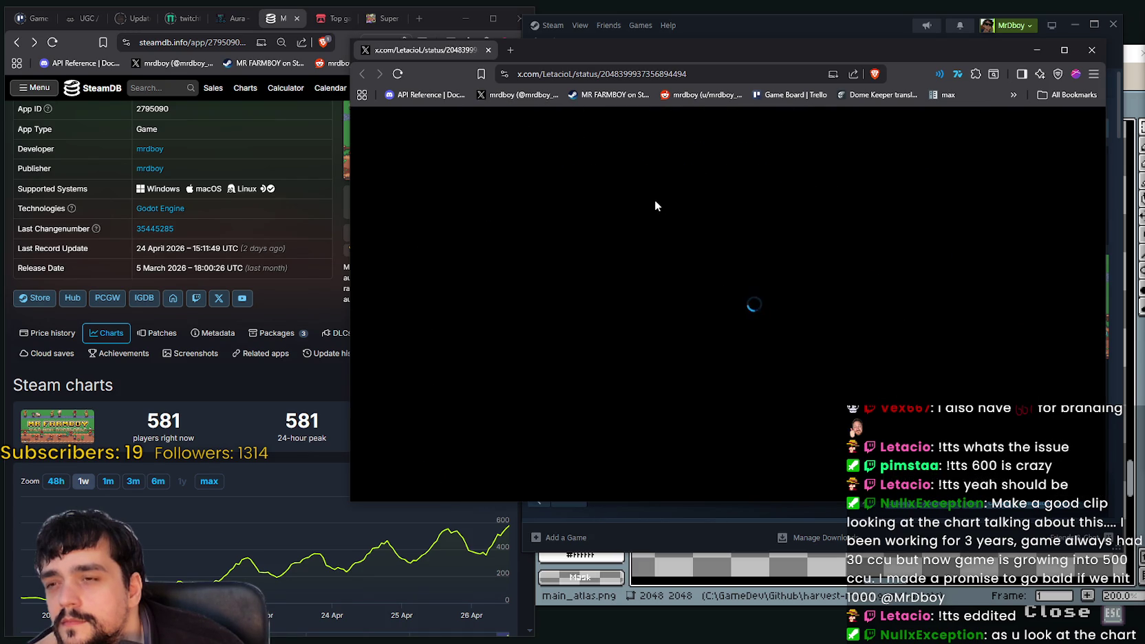
right_click(554, 181)
left_click(593, 234)
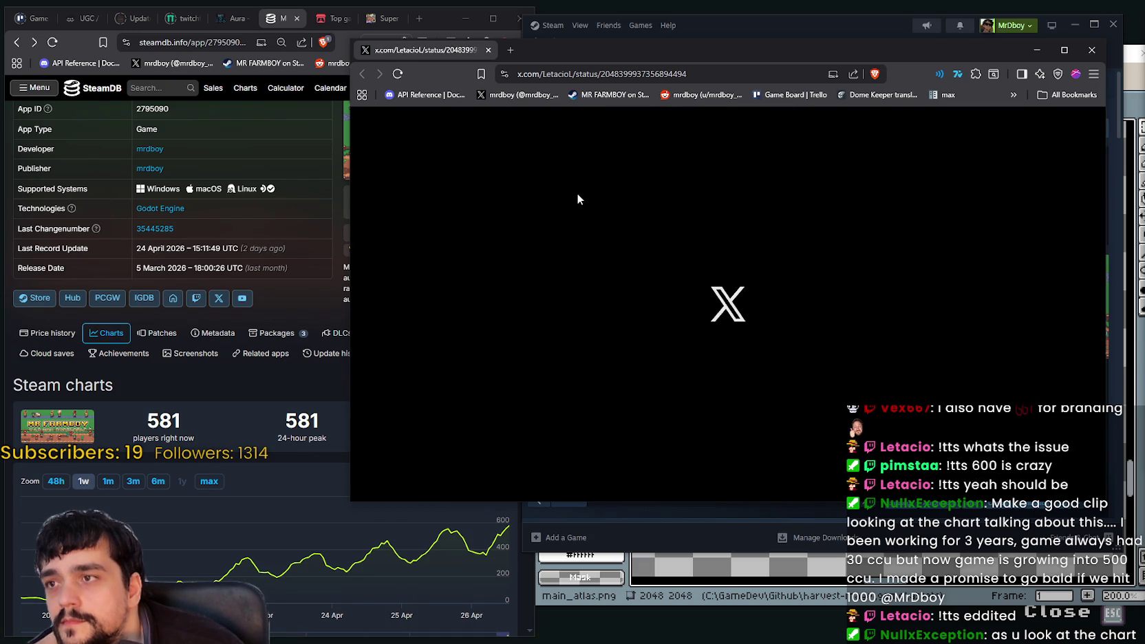
right_click(578, 194)
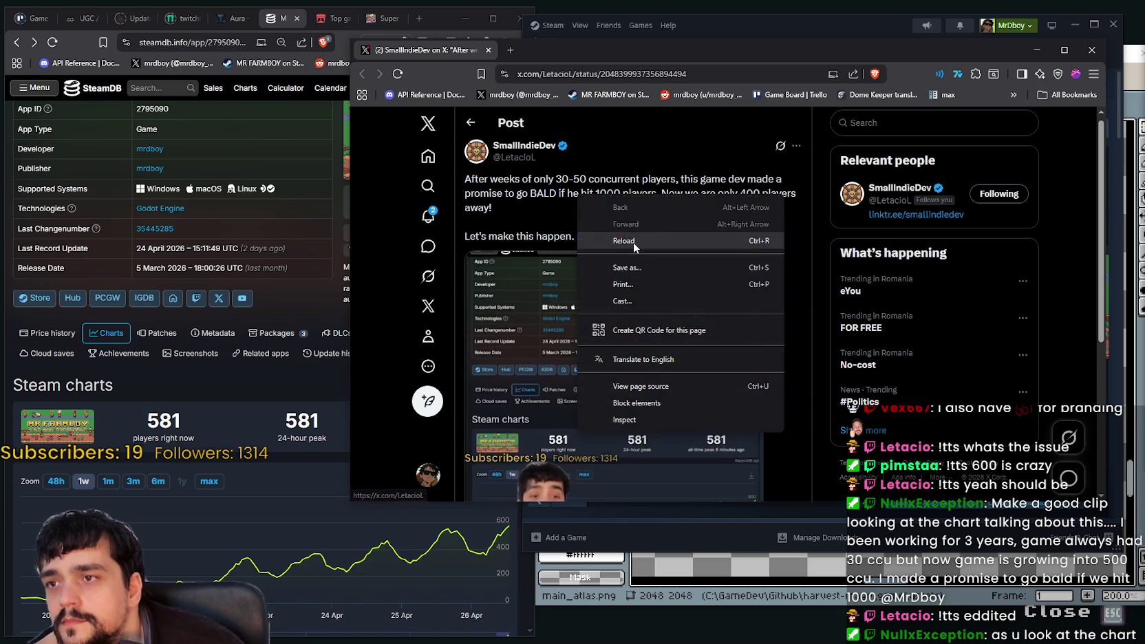
left_click(630, 240)
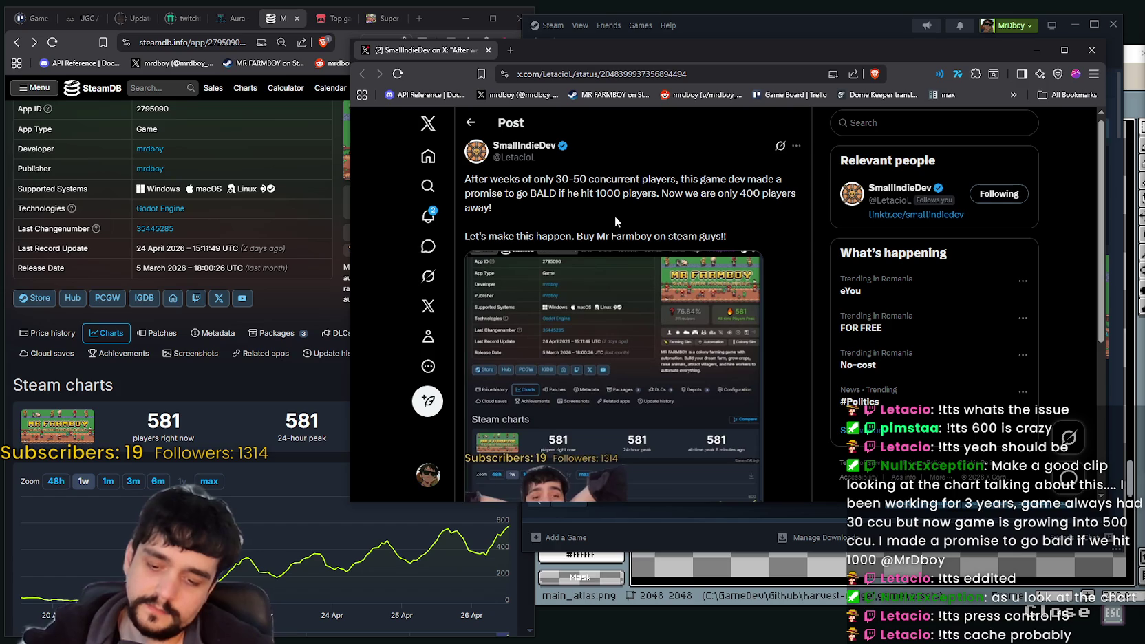
key("ctrl+F5")
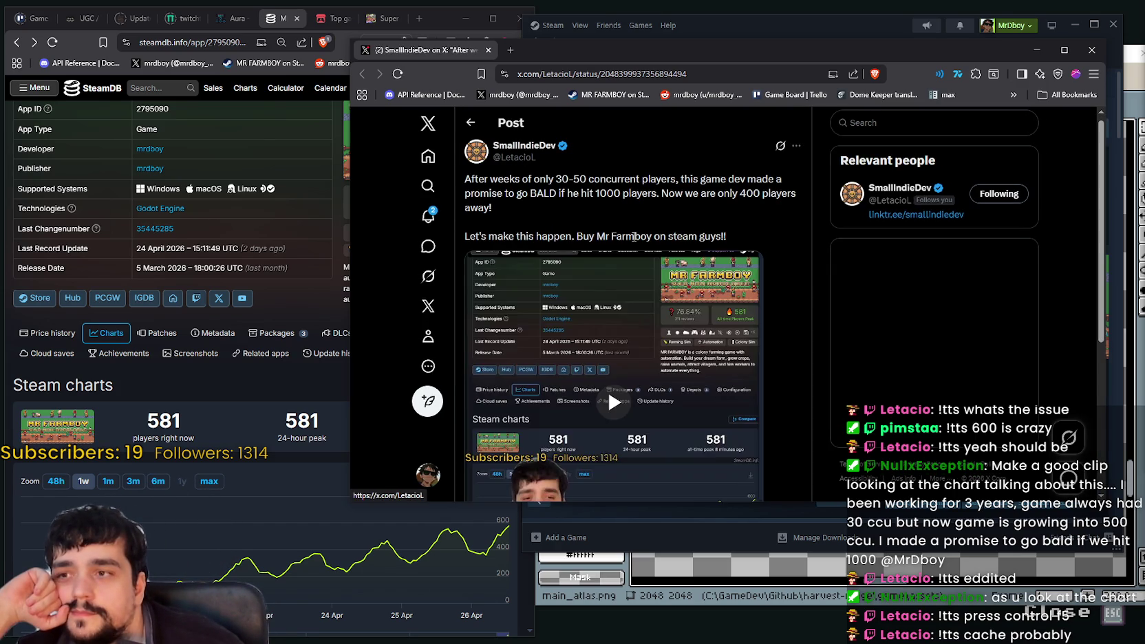
Close the X browser window so the MR FARMBOY store page shows
double_click(507, 180)
left_click(720, 202)
key("ctrl+w")
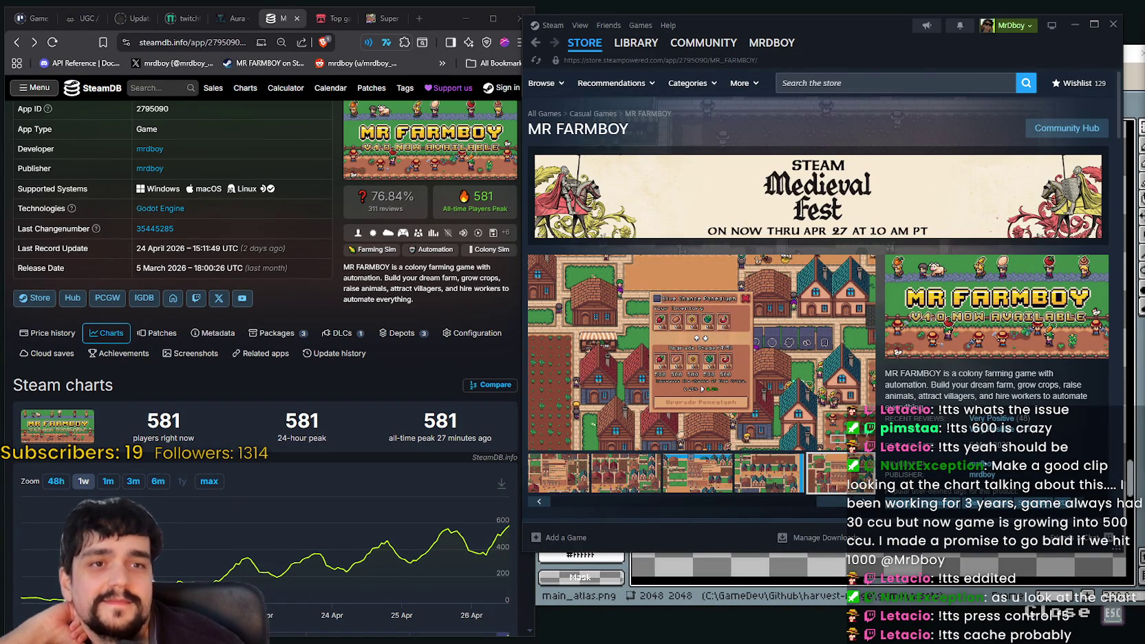
Restore the closed X post window, reload it twice, and slide it aside to uncover Steam
key("ctrl+shift+t")
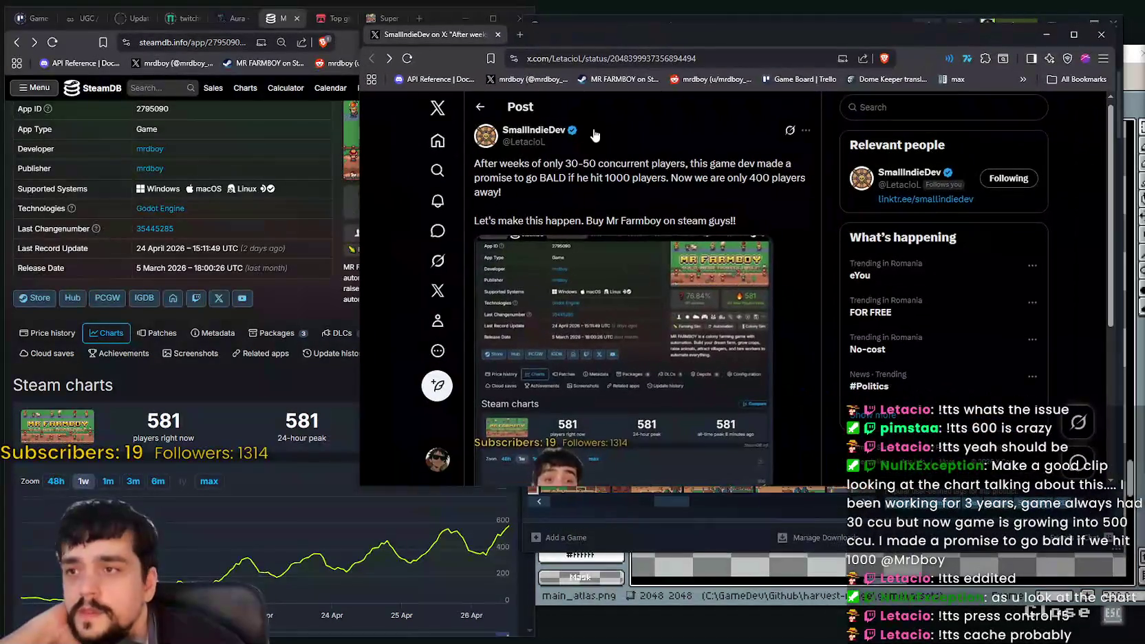
left_click(405, 59)
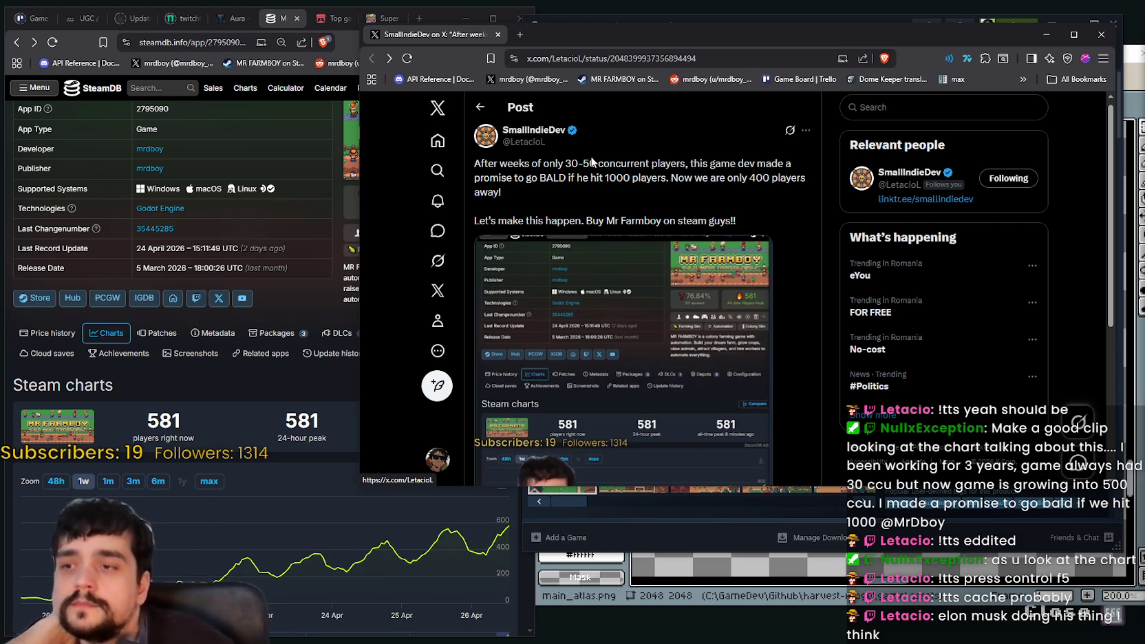
right_click(588, 166)
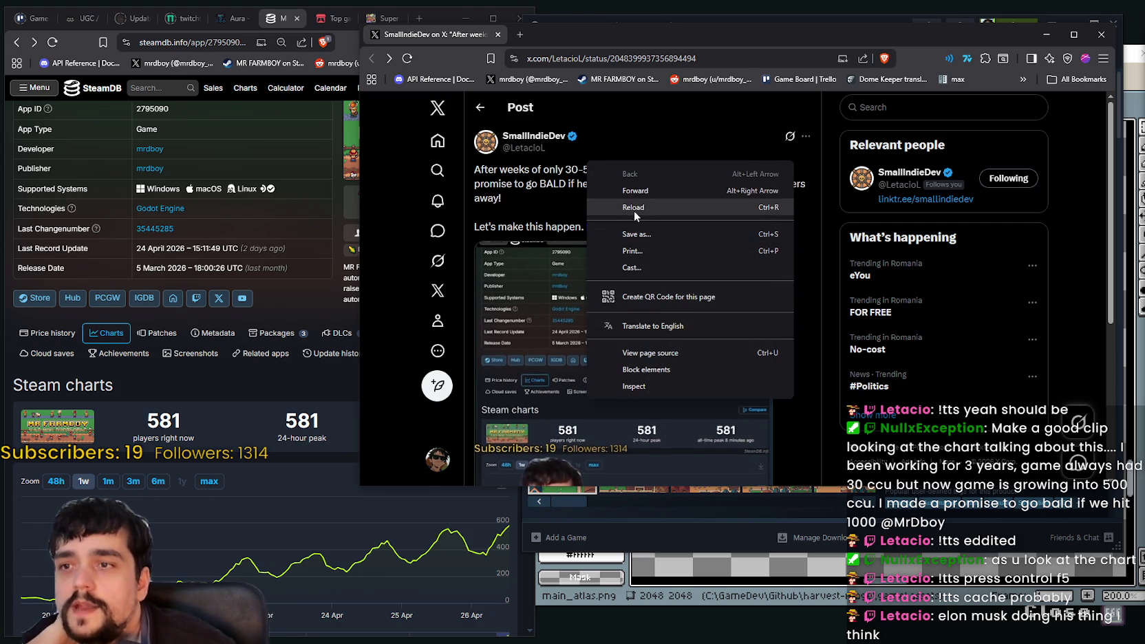
left_click(633, 209)
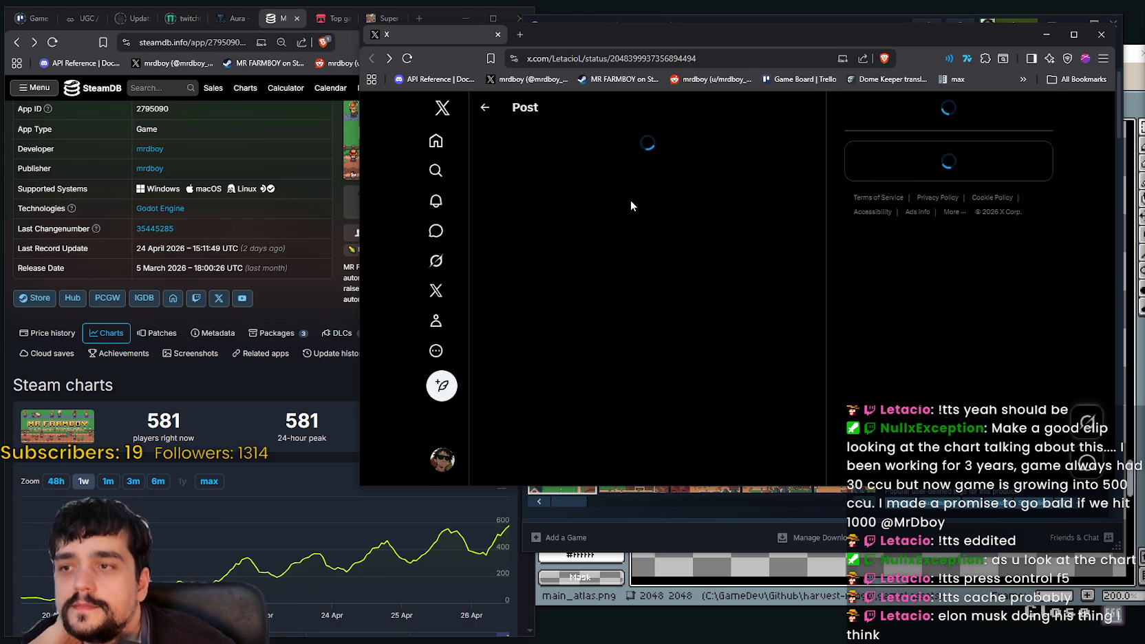
left_click_drag(663, 35, 1144, 36)
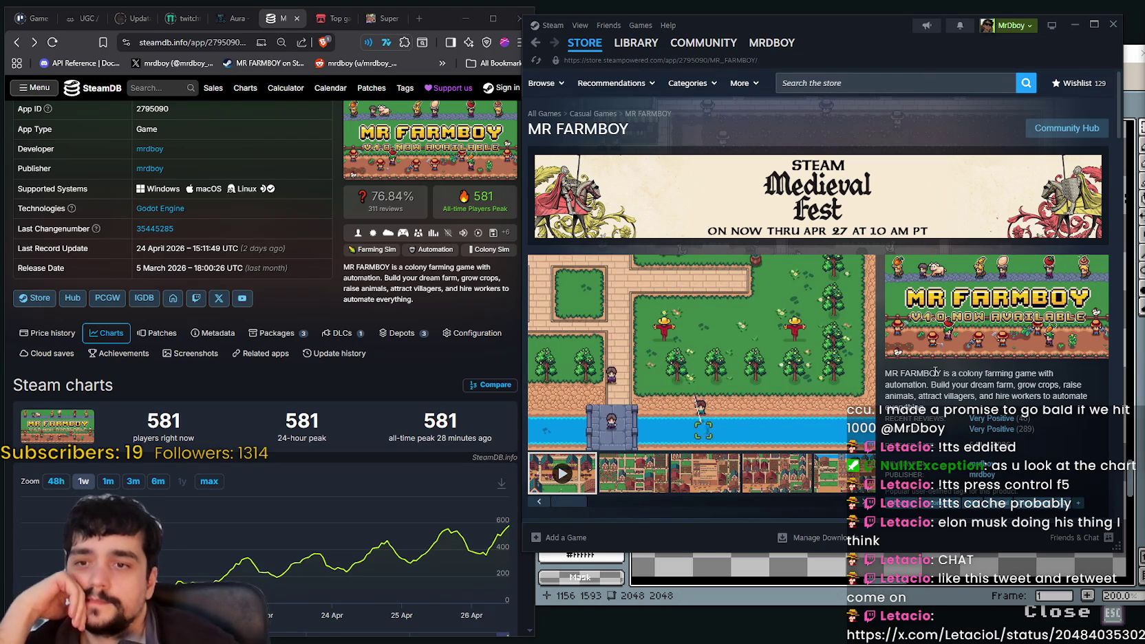
Switch the MR FARMBOY store page from the trailer to its second gameplay screenshot
left_click(638, 469)
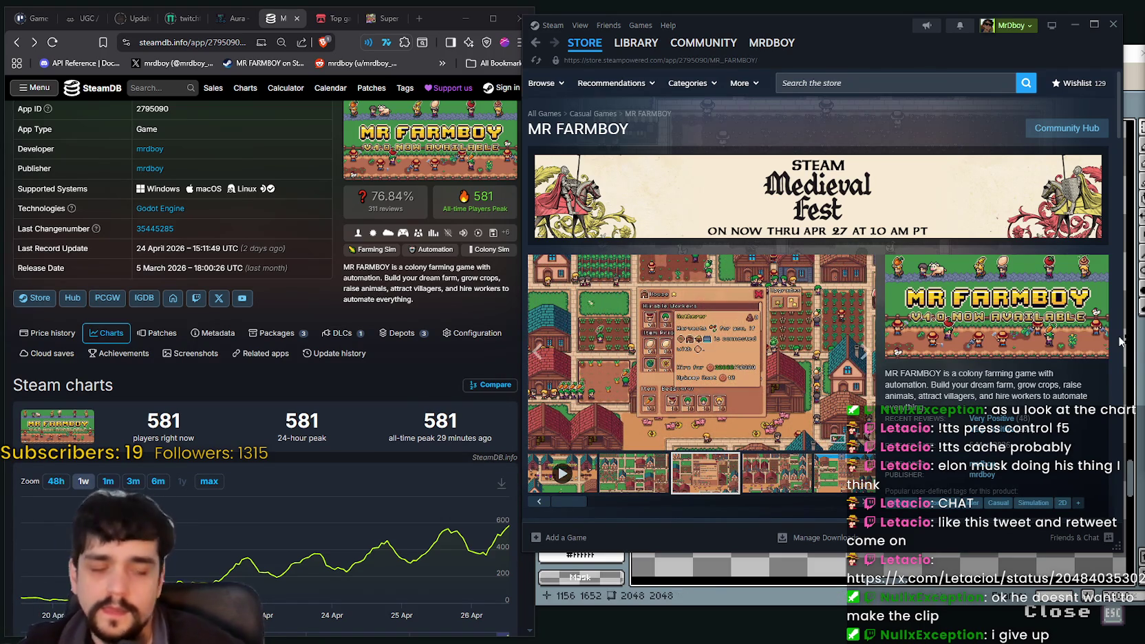
Move the brown bag sprite lower toward the purple gem and commit the move
left_click(836, 603)
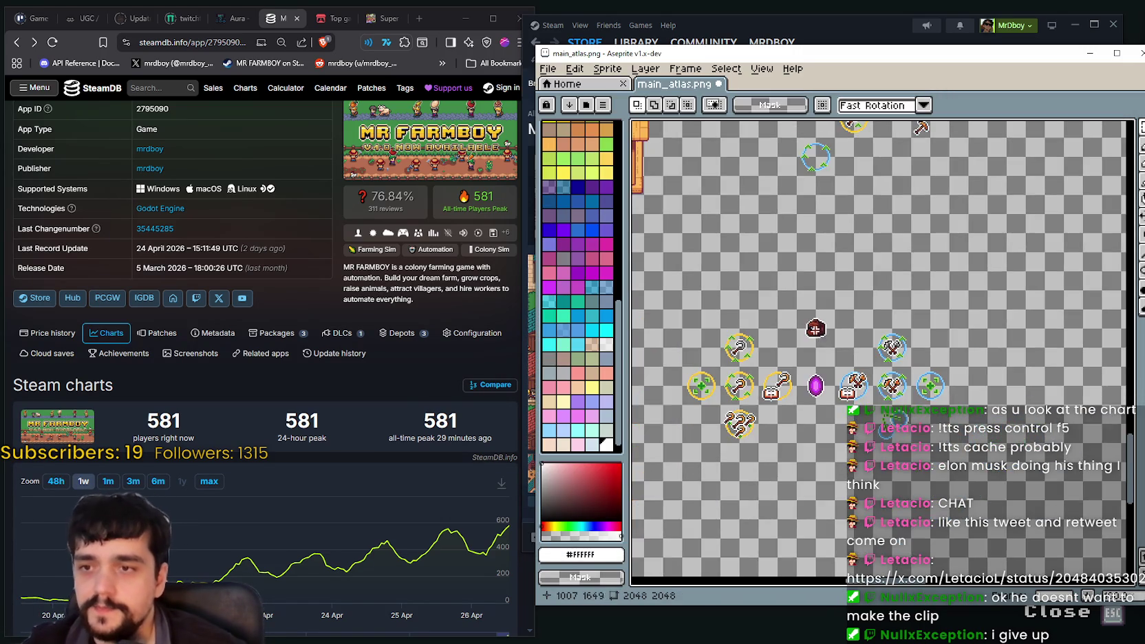
scroll(830, 351, "up", 2)
left_click_drag(830, 351, 724, 256)
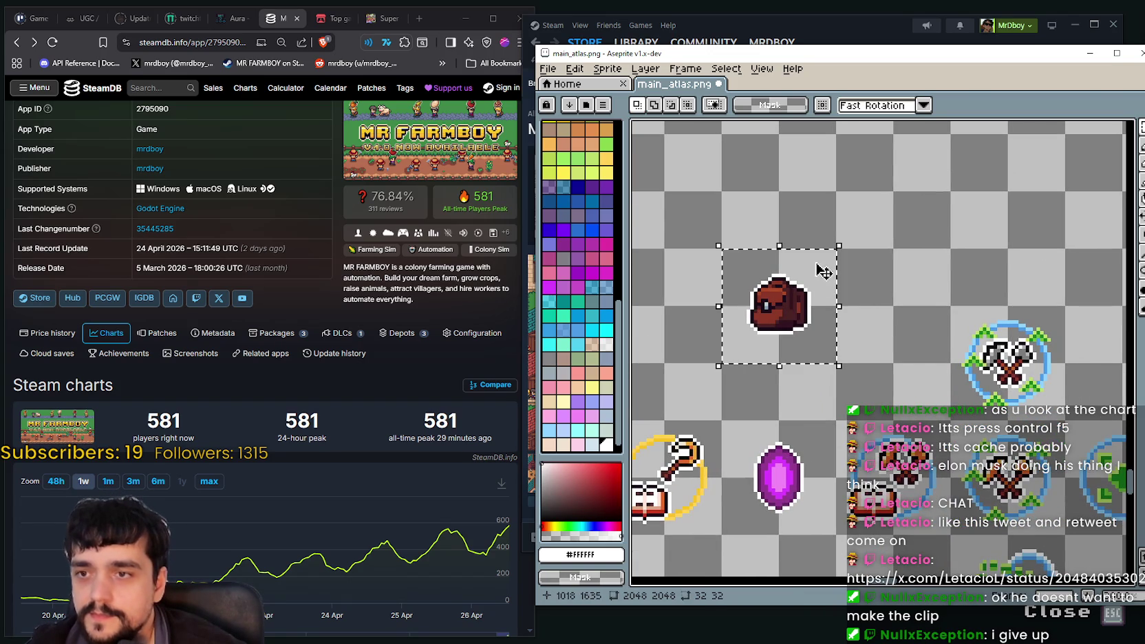
left_click_drag(793, 320, 782, 383)
scroll(808, 372, "down", 2)
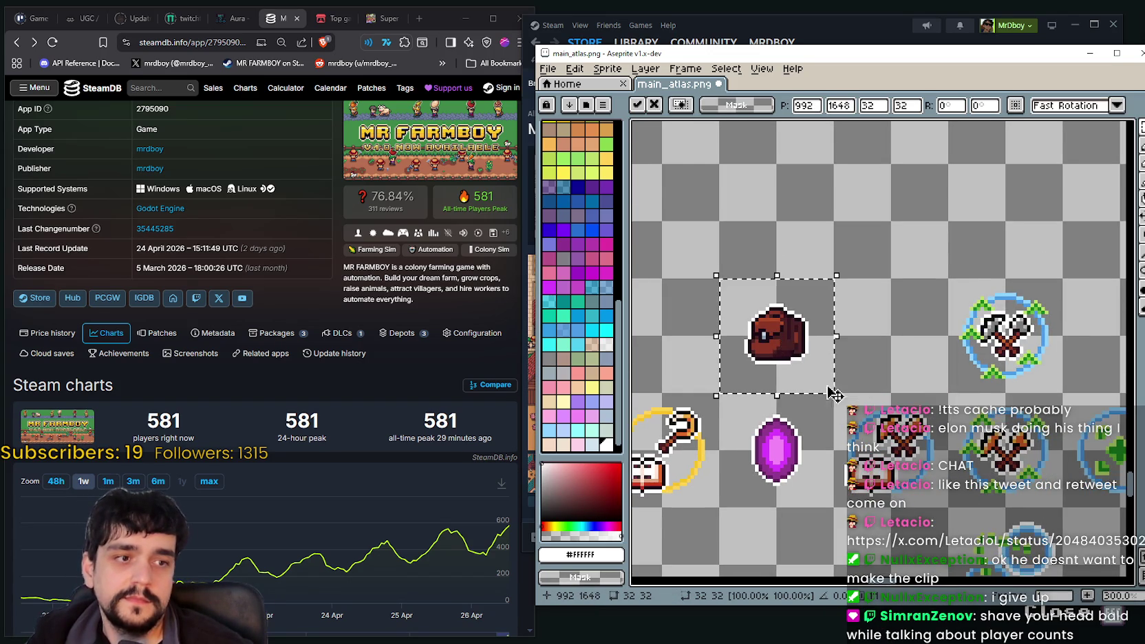
scroll(846, 412, "down", 1)
key("ctrl+d")
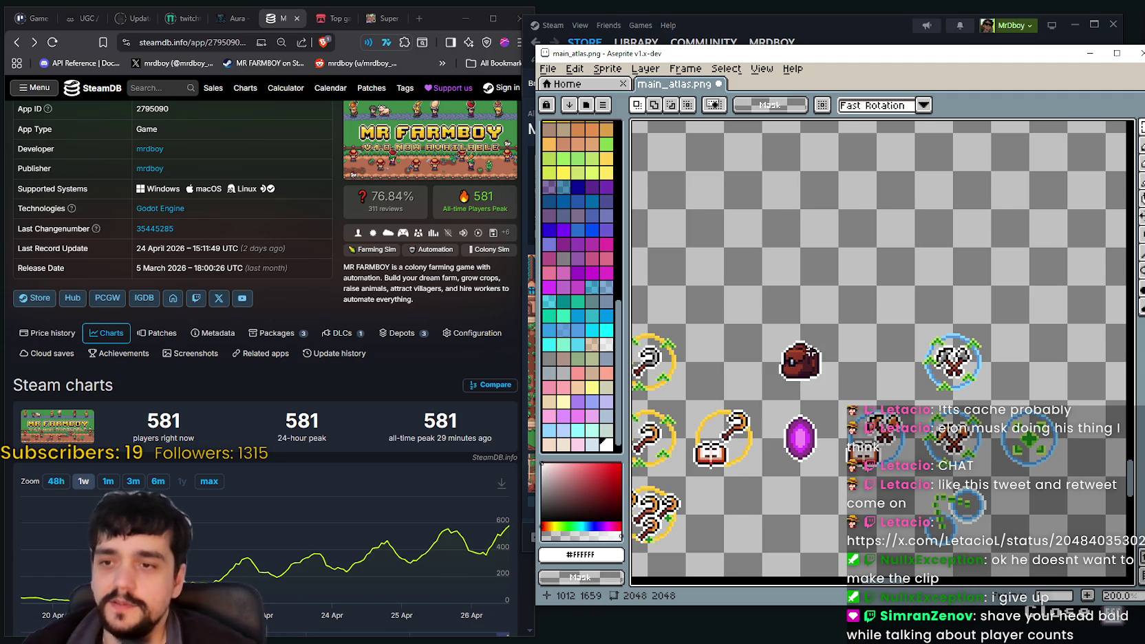
Shift the Aseprite window left, reselect the bag sprite, and make the window narrower
scroll(848, 413, "up", 1)
scroll(831, 419, "down", 2)
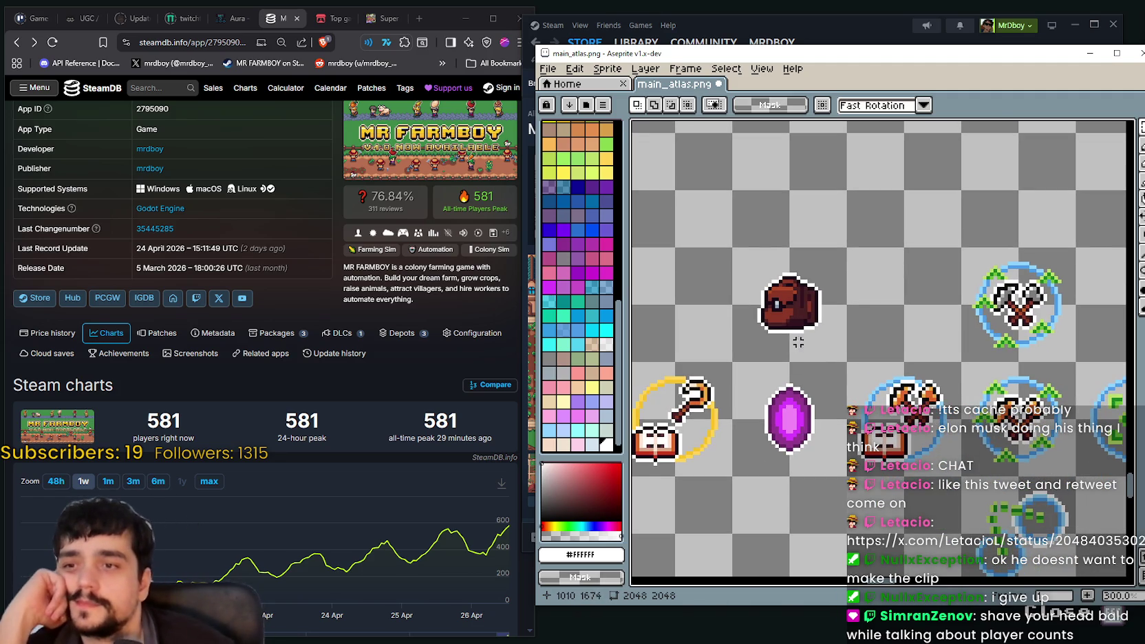
left_click_drag(930, 48, 887, 44)
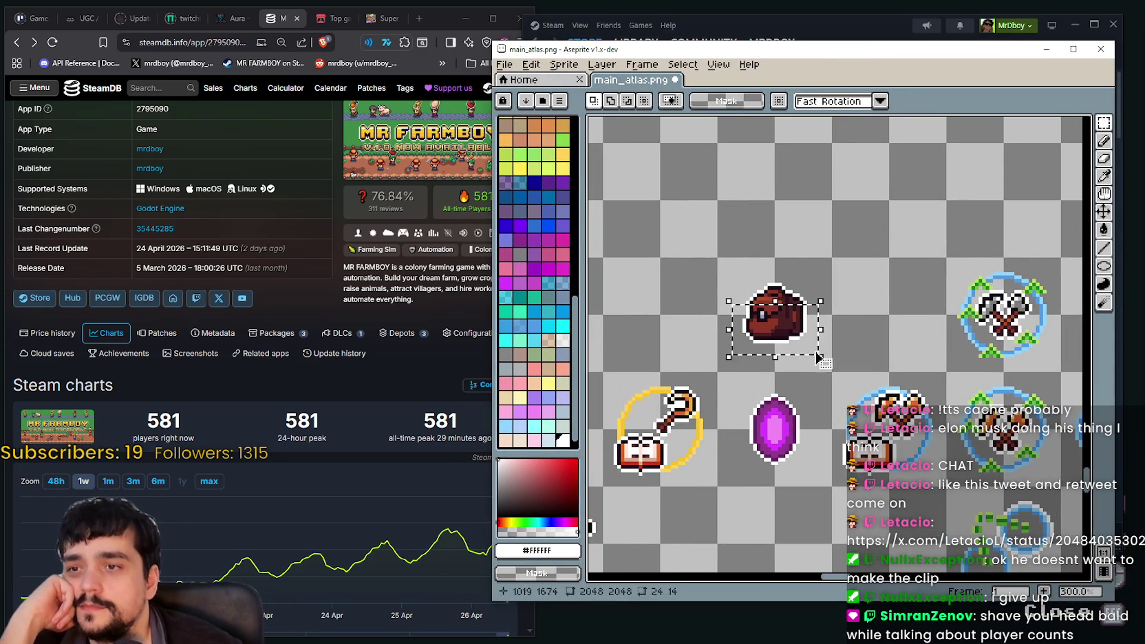
left_click_drag(819, 341, 729, 268)
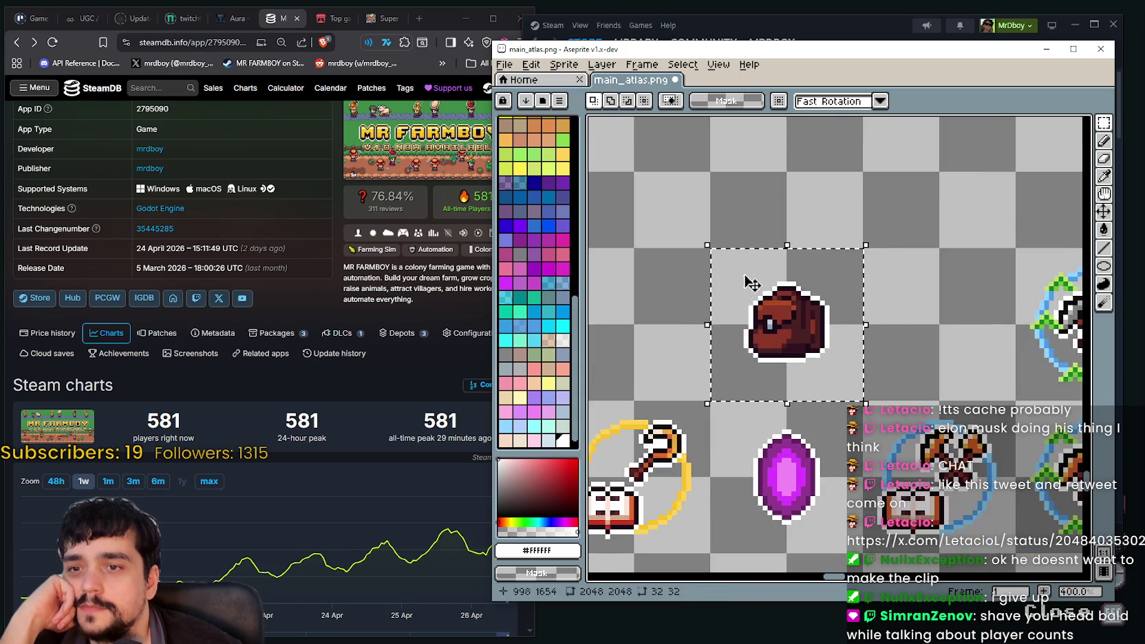
scroll(757, 303, "down", 1)
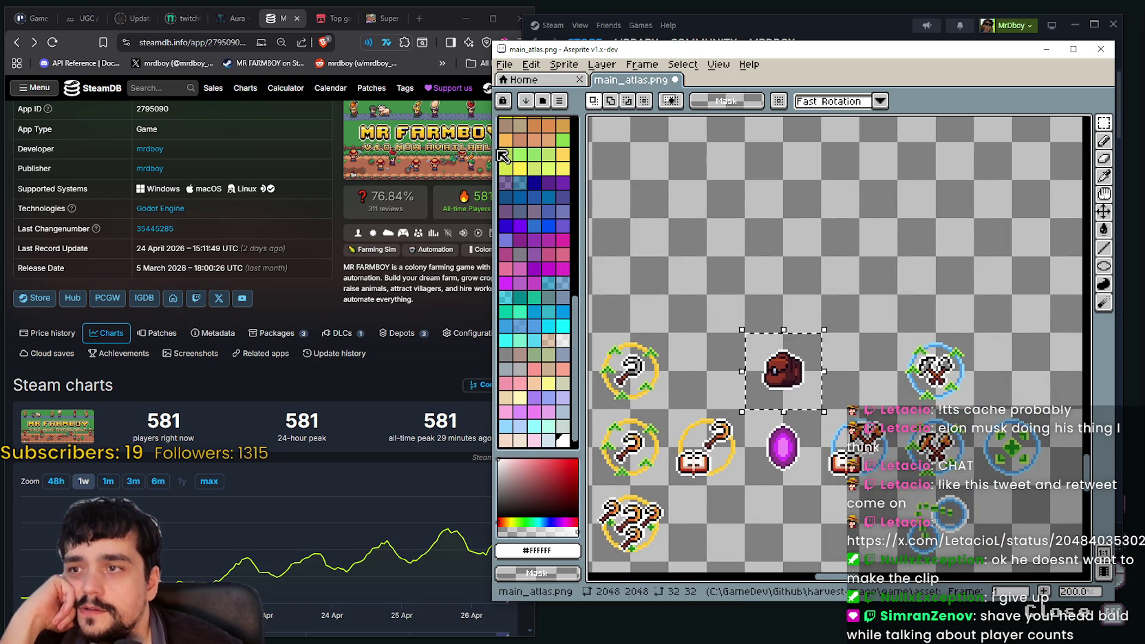
left_click_drag(492, 158, 521, 159)
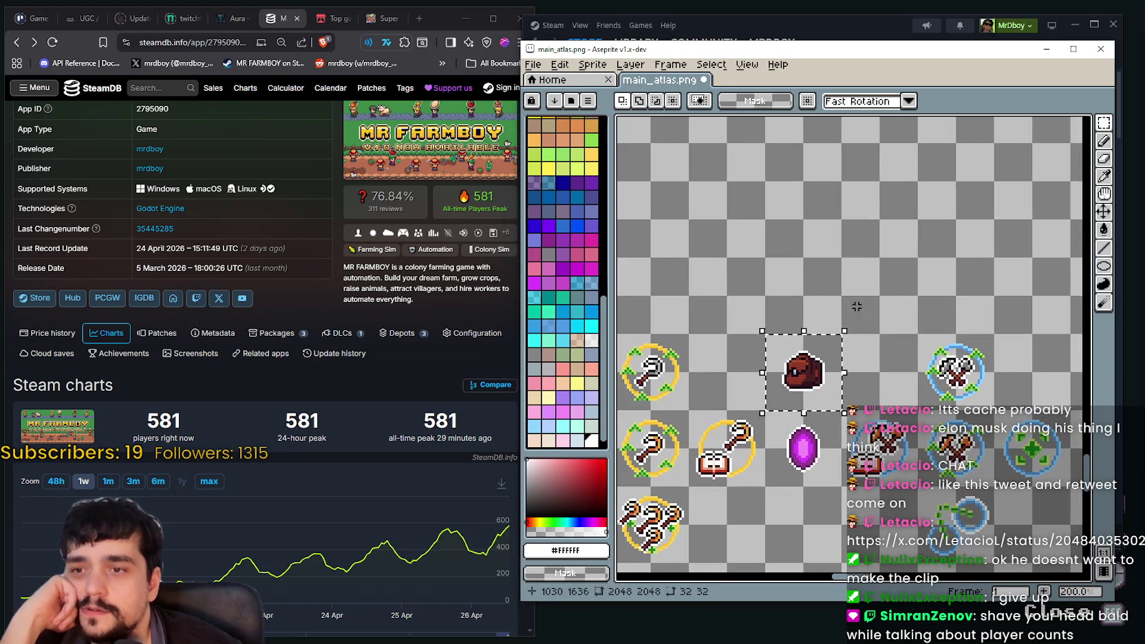
scroll(805, 380, "down", 2)
scroll(793, 293, "up", 1)
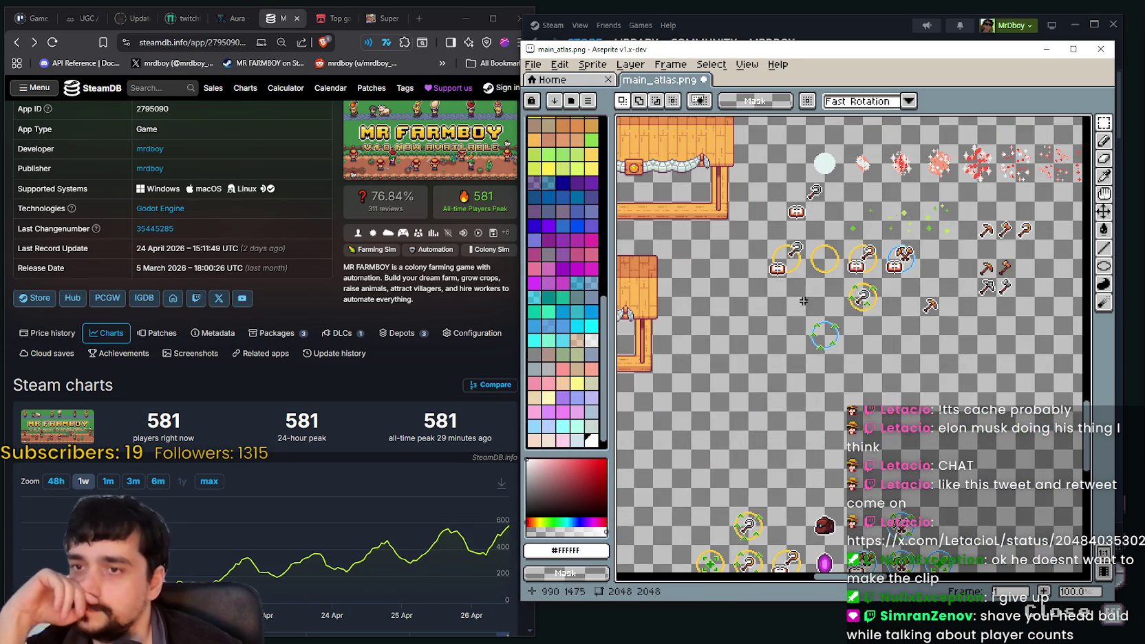
Zoom and pan the atlas to bring the axe and green cross sprites into view
scroll(793, 294, "up", 1)
left_click_drag(823, 164, 847, 220)
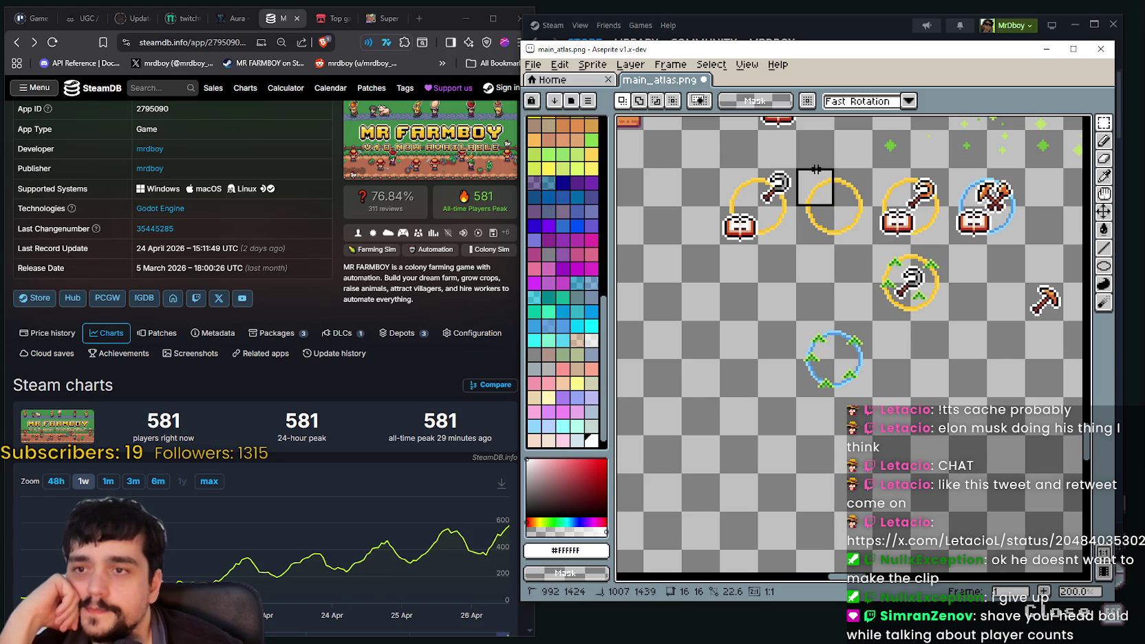
left_click(846, 221)
left_click_drag(844, 300, 773, 138)
scroll(773, 328, "up", 1)
left_click_drag(772, 328, 773, 256)
scroll(930, 372, "up", 1)
scroll(930, 372, "up", 1)
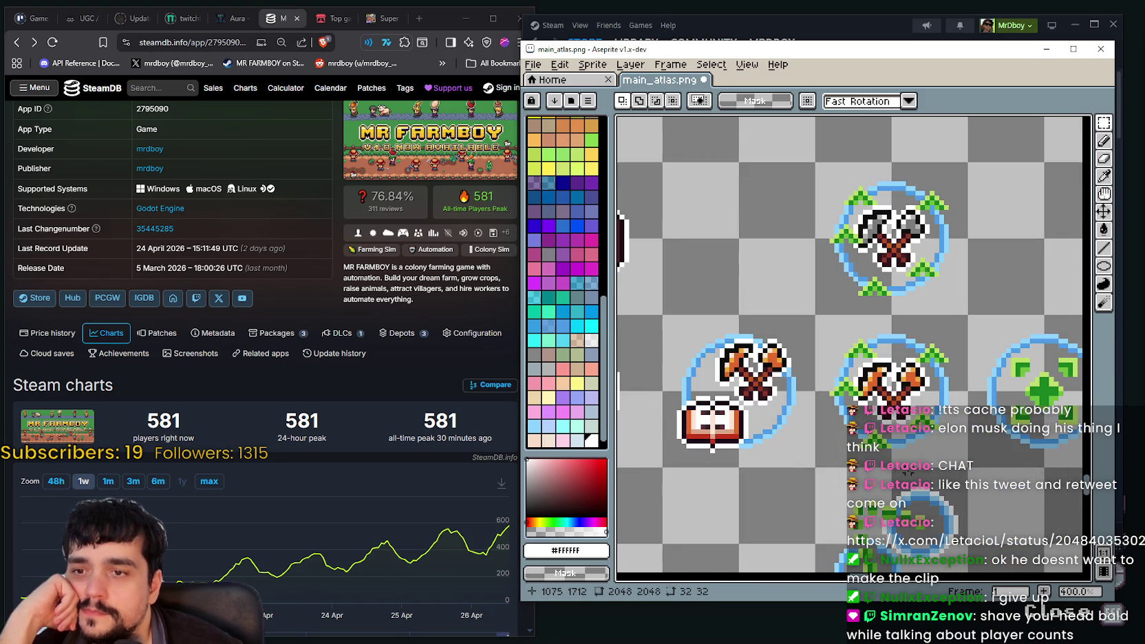
left_click_drag(948, 273, 773, 175)
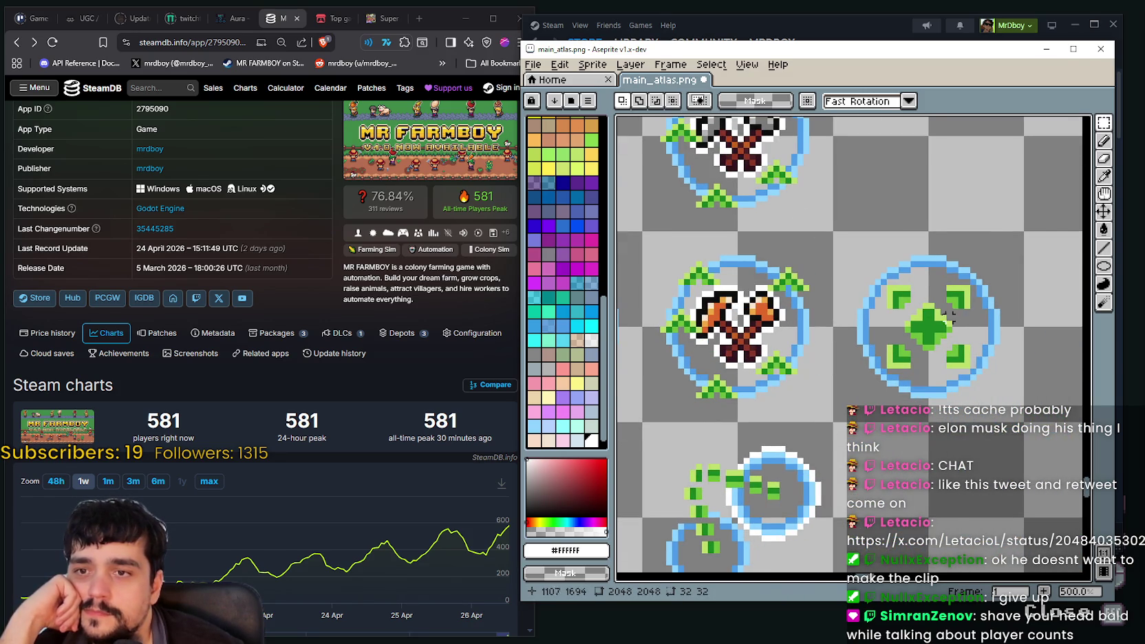
scroll(766, 427, "up", 1)
scroll(701, 300, "up", 1)
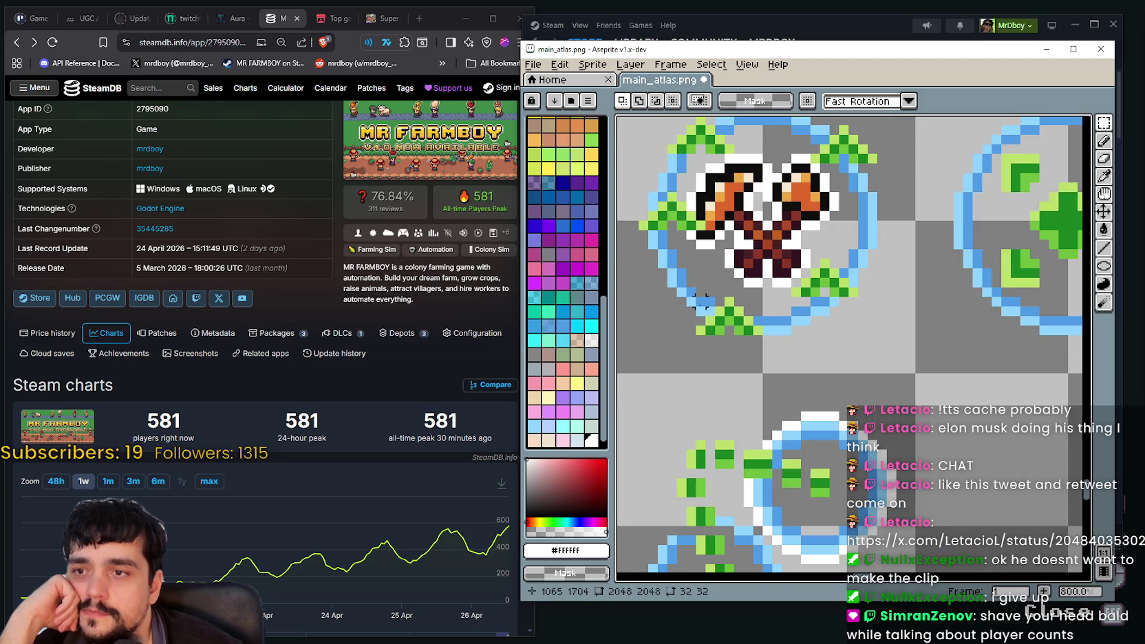
Select the green leaves below the axe and paste them near the bag and gem sprites
left_click_drag(699, 319, 829, 352)
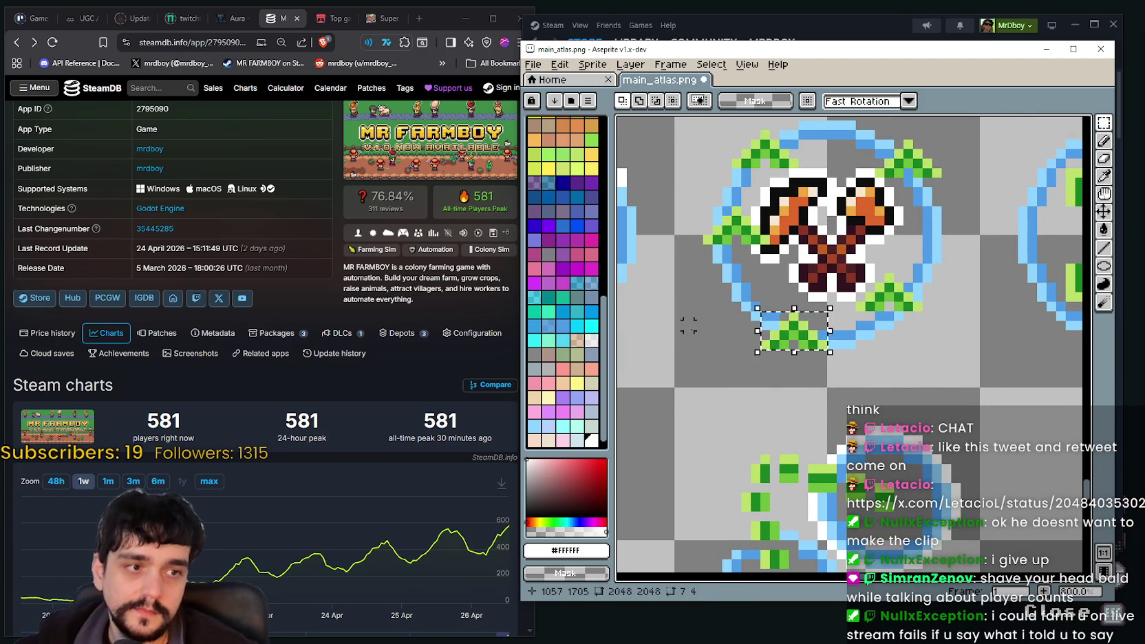
scroll(791, 358, "down", 1)
scroll(788, 363, "up", 1)
mouse_move(739, 289)
left_mouse_down()
mouse_move(739, 323)
mouse_move(948, 390)
left_mouse_up()
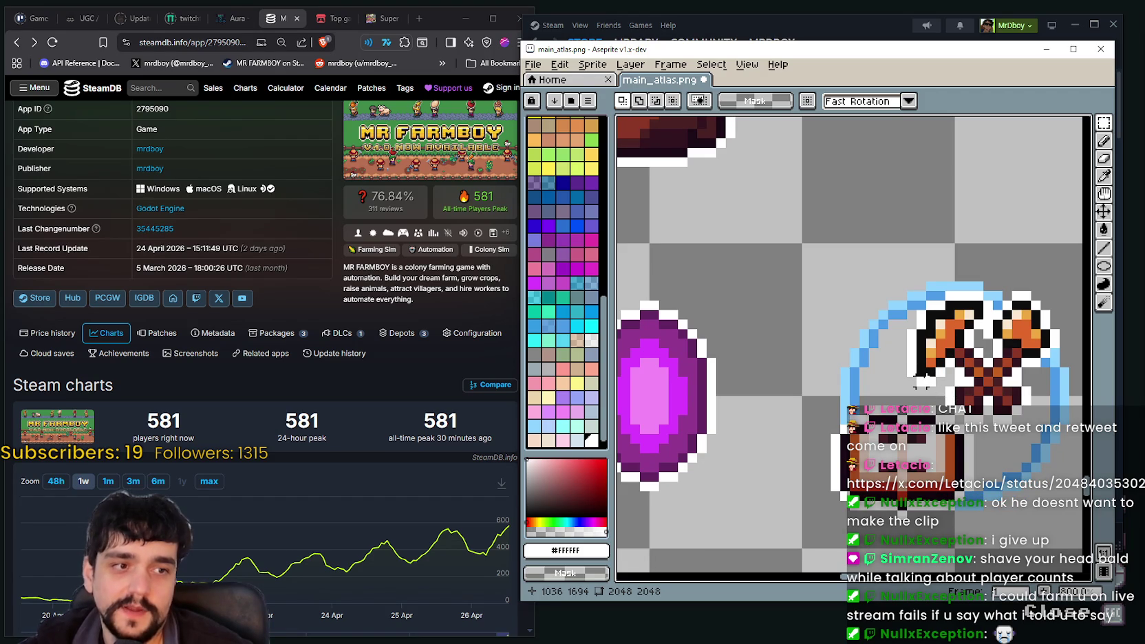
scroll(912, 362, "down", 2)
scroll(821, 291, "down", 2)
scroll(782, 269, "up", 2)
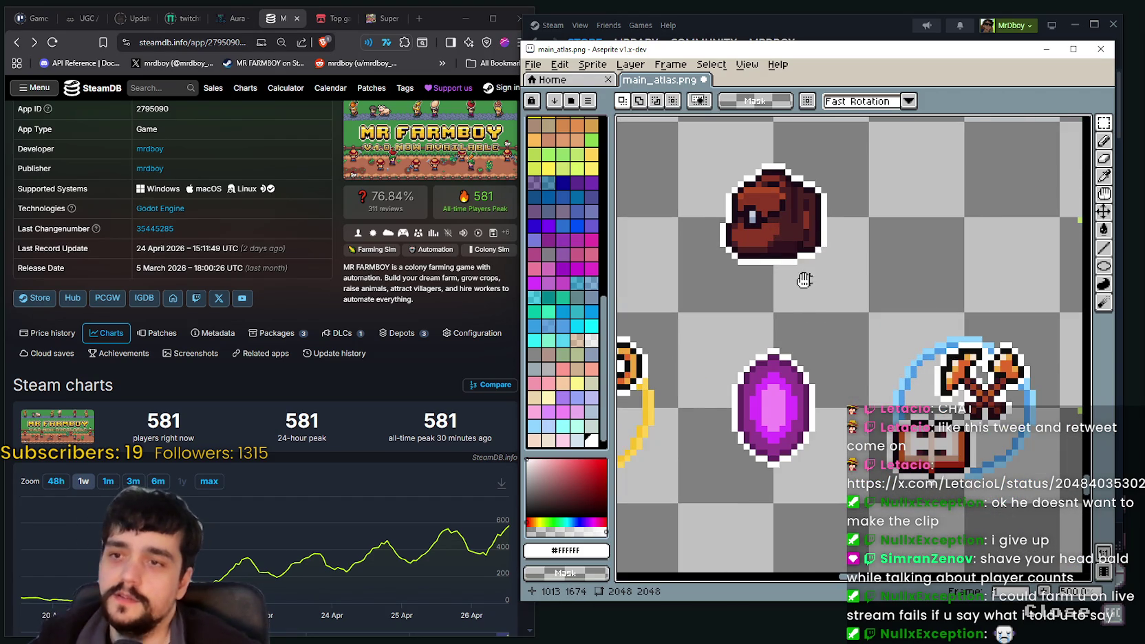
scroll(807, 273, "up", 1)
scroll(830, 288, "up", 1)
key("ctrl+v")
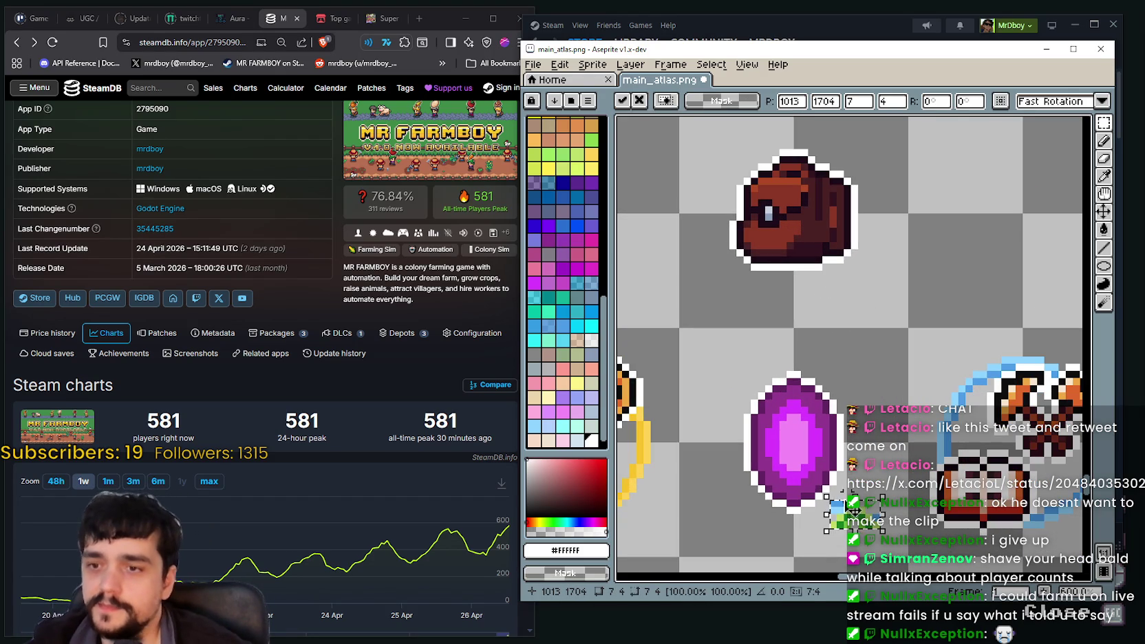
Place the pasted sprout beside the bag and delete the stray blue pixels
left_click_drag(866, 531, 860, 303)
key("Return")
scroll(859, 302, "up", 1)
left_click_drag(807, 246, 829, 284)
key("Delete")
left_click_drag(906, 286, 924, 306)
key("Delete")
Fine-tune the sprout's position: up two pixels, then one left and one down
left_click_drag(829, 309, 918, 262)
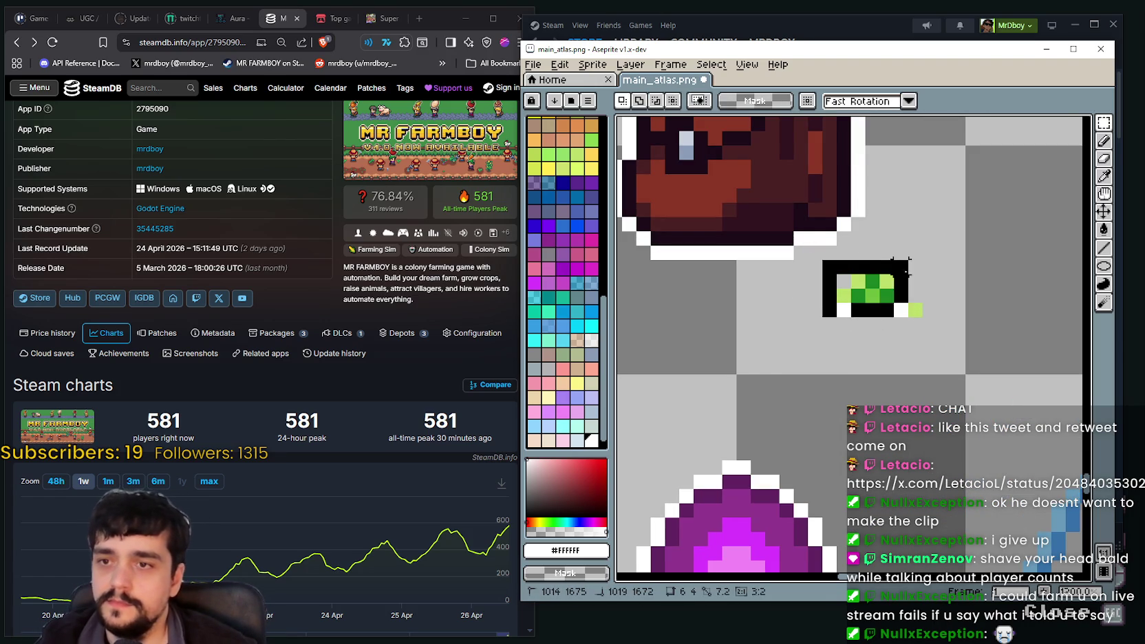
left_click_drag(896, 309, 896, 280)
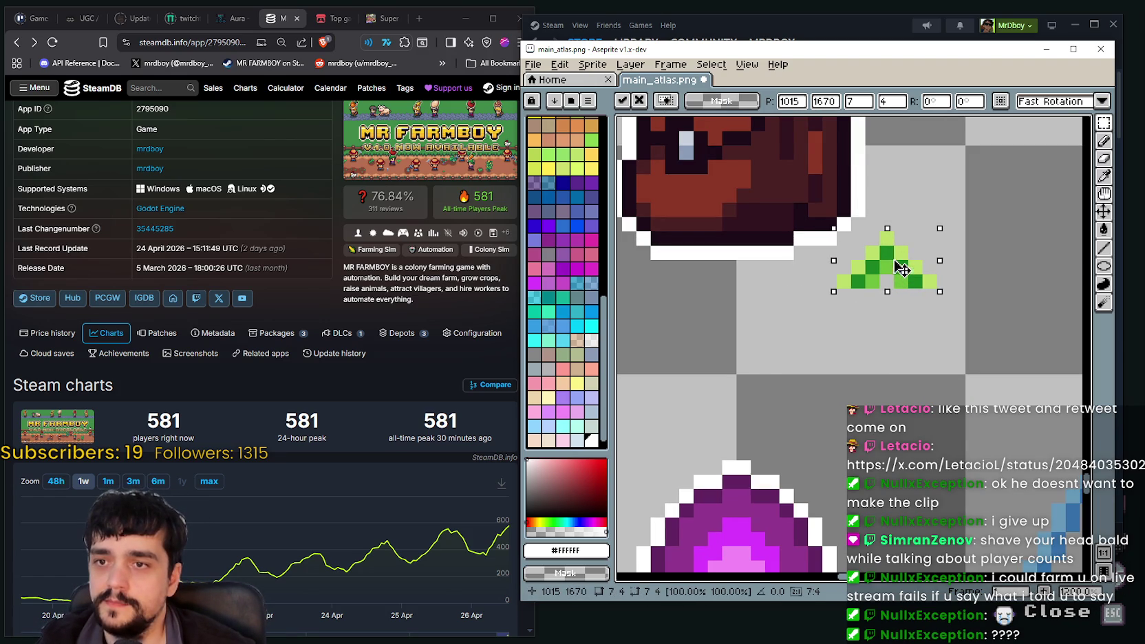
scroll(895, 281, "down", 2)
scroll(895, 275, "down", 1)
left_click_drag(896, 269, 890, 272)
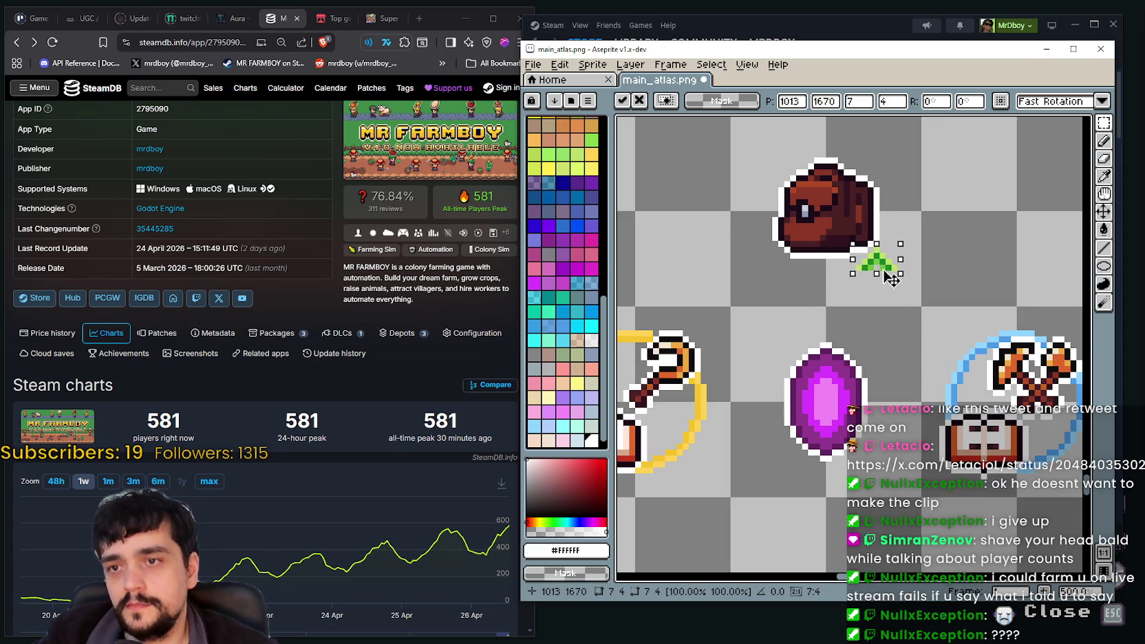
left_click_drag(888, 277, 884, 280)
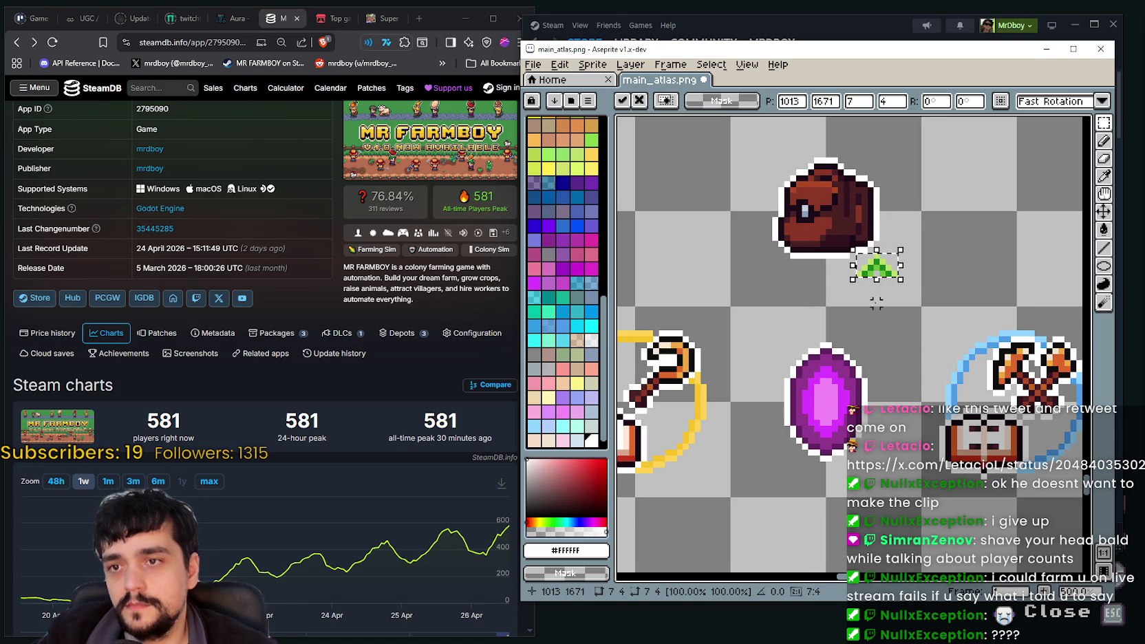
Stamp sprout copies at the backpack's lower left, right side and upper left
left_click_drag(888, 277, 769, 221)
scroll(769, 222, "down", 2)
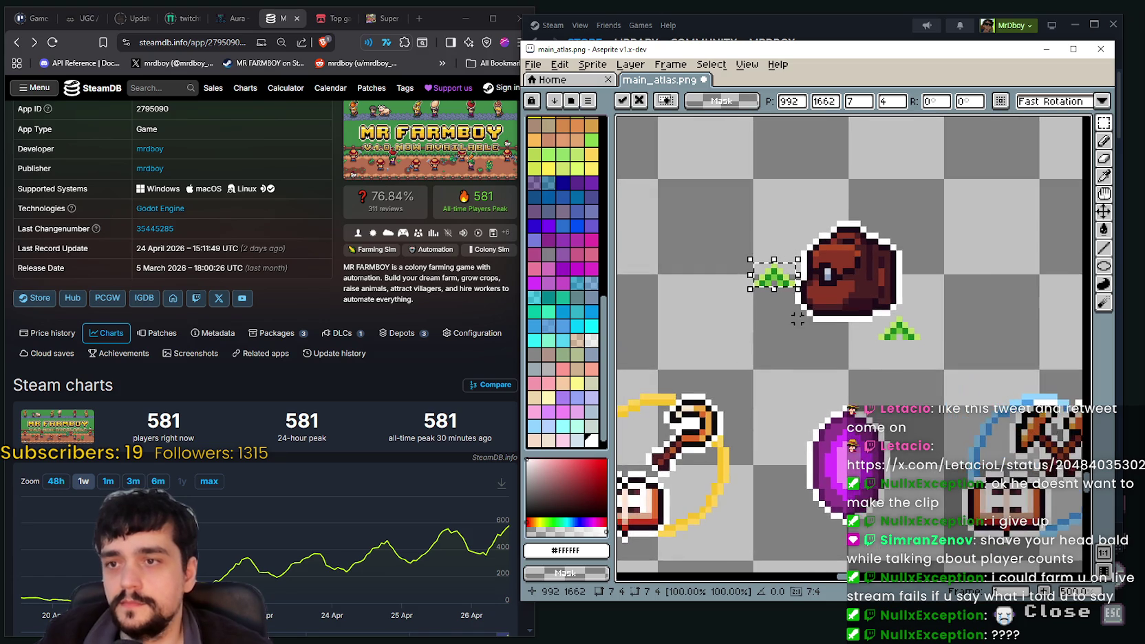
mouse_move(786, 284)
left_mouse_down()
mouse_move(832, 324)
mouse_move(816, 324)
left_mouse_up()
key("Return")
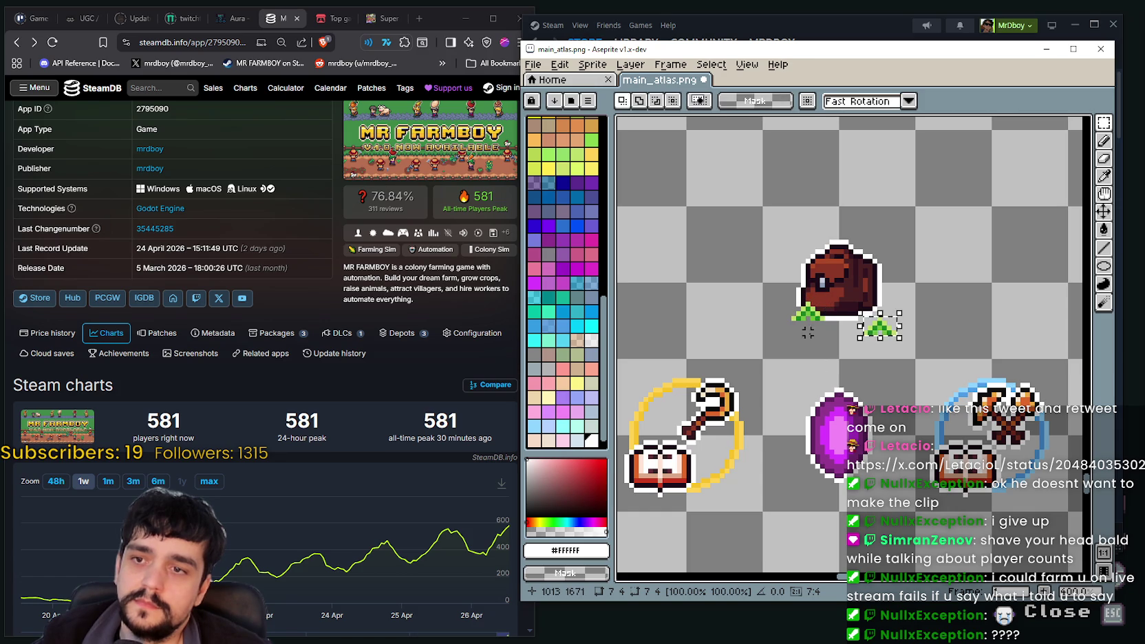
left_click_drag(883, 339, 887, 289)
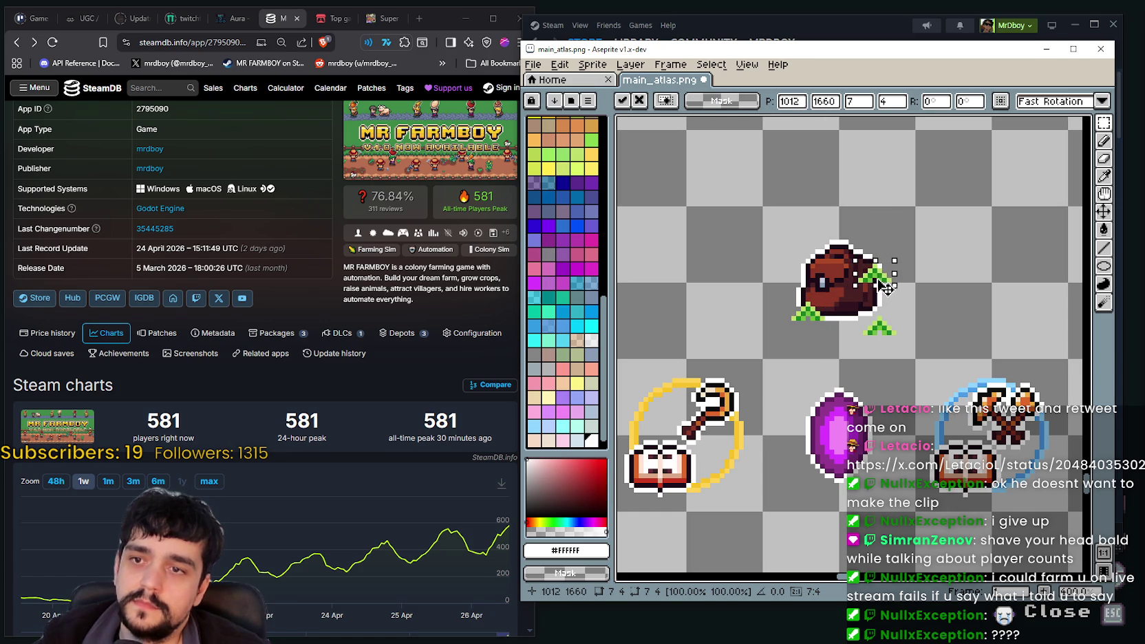
key("Return")
left_click_drag(884, 331, 815, 251)
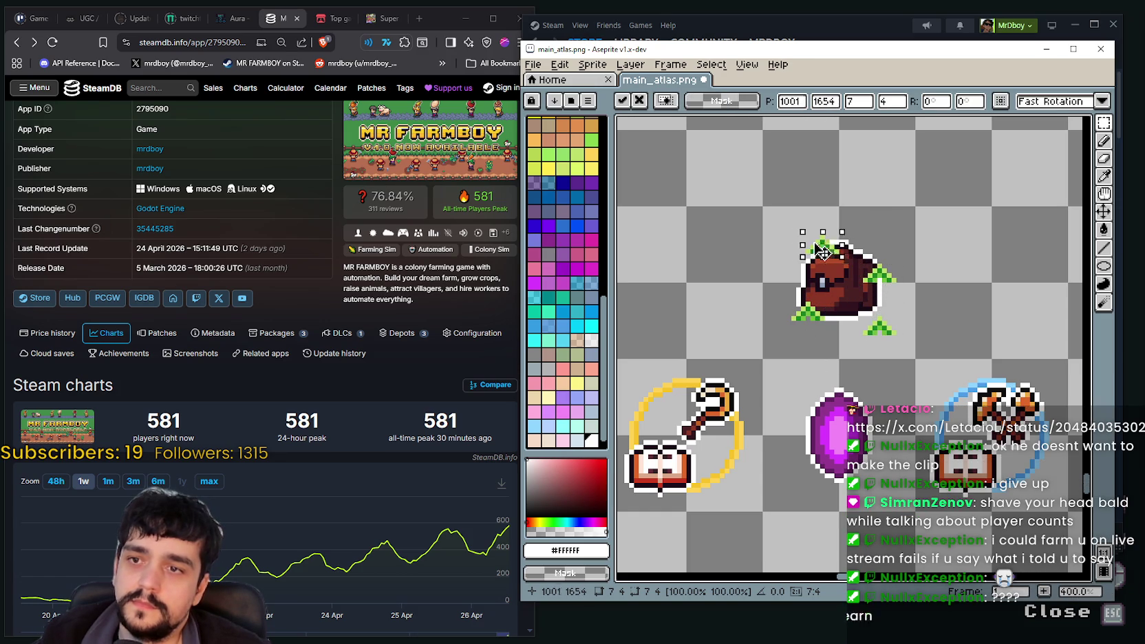
key("Return")
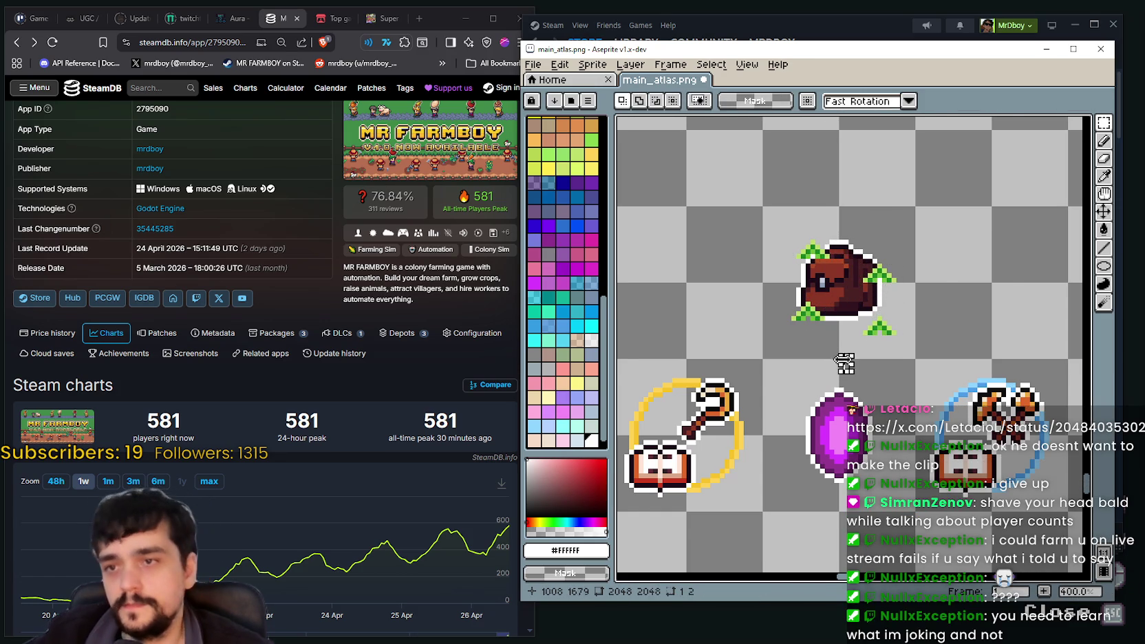
scroll(835, 370, "down", 1)
left_click_drag(836, 370, 736, 309)
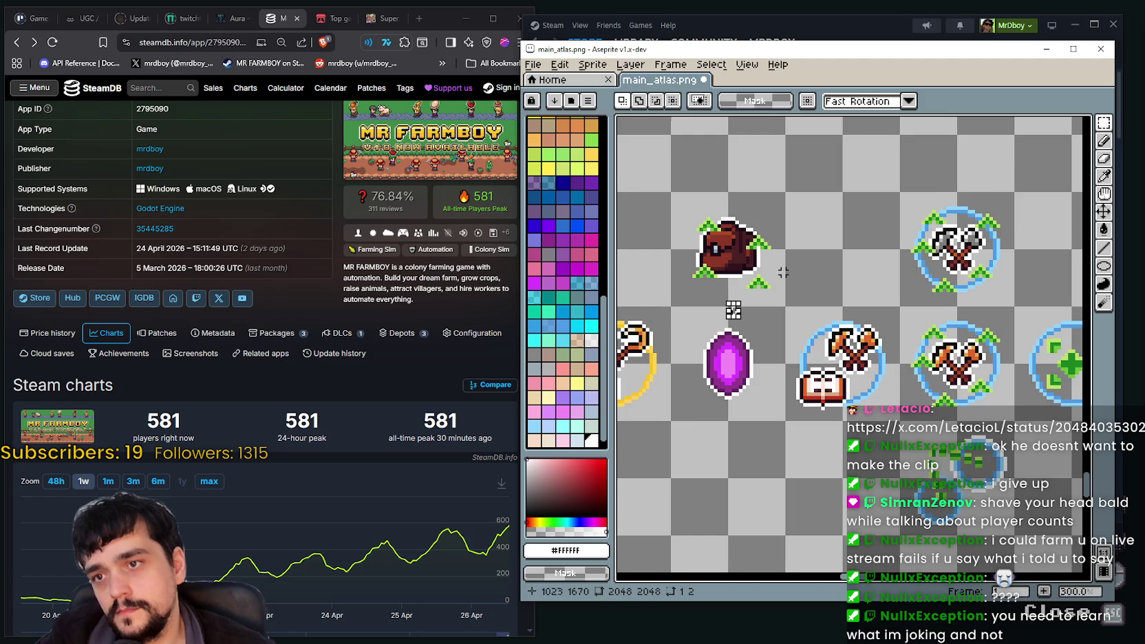
scroll(782, 272, "up", 2)
mouse_move(717, 307)
left_mouse_down()
mouse_move(770, 271)
mouse_move(735, 294)
left_mouse_up()
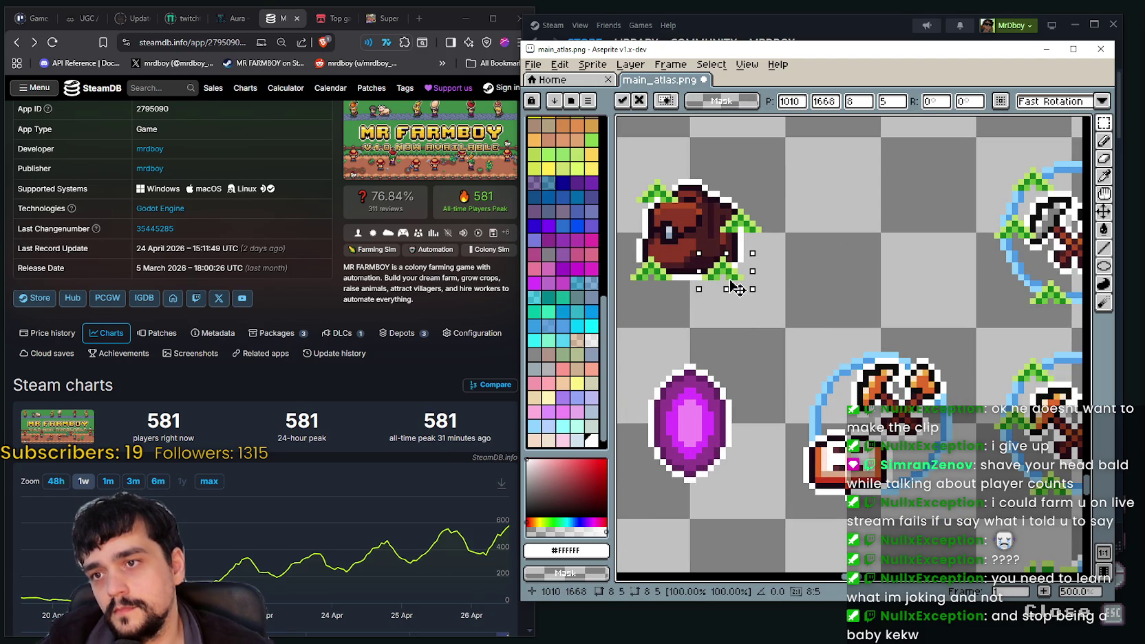
key("Up")
key("Up")
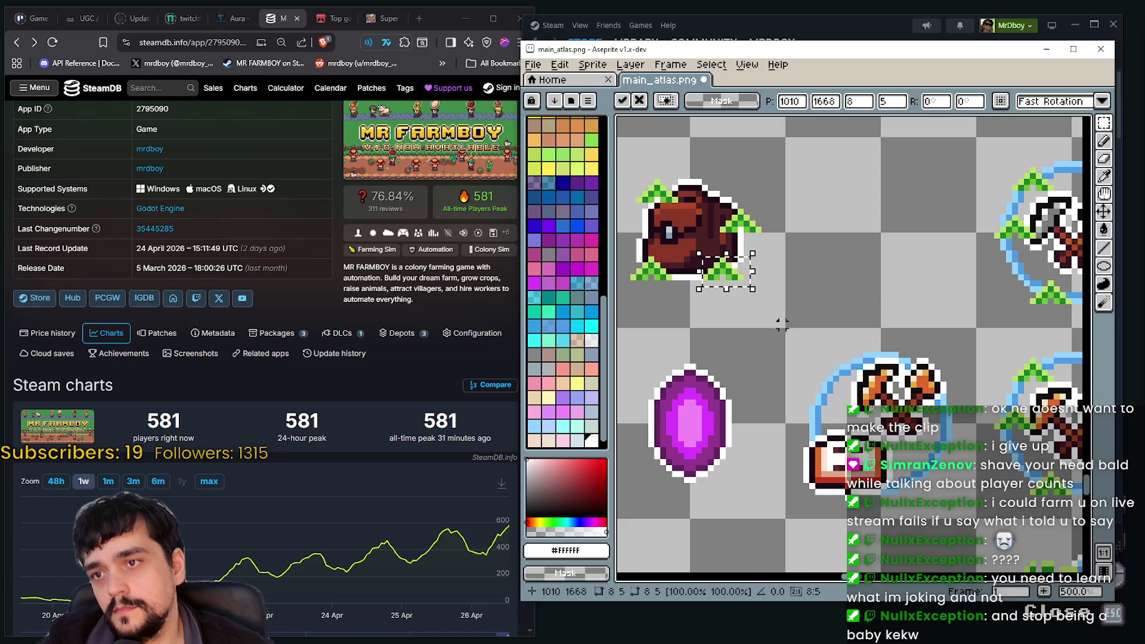
left_click_drag(737, 282, 724, 278)
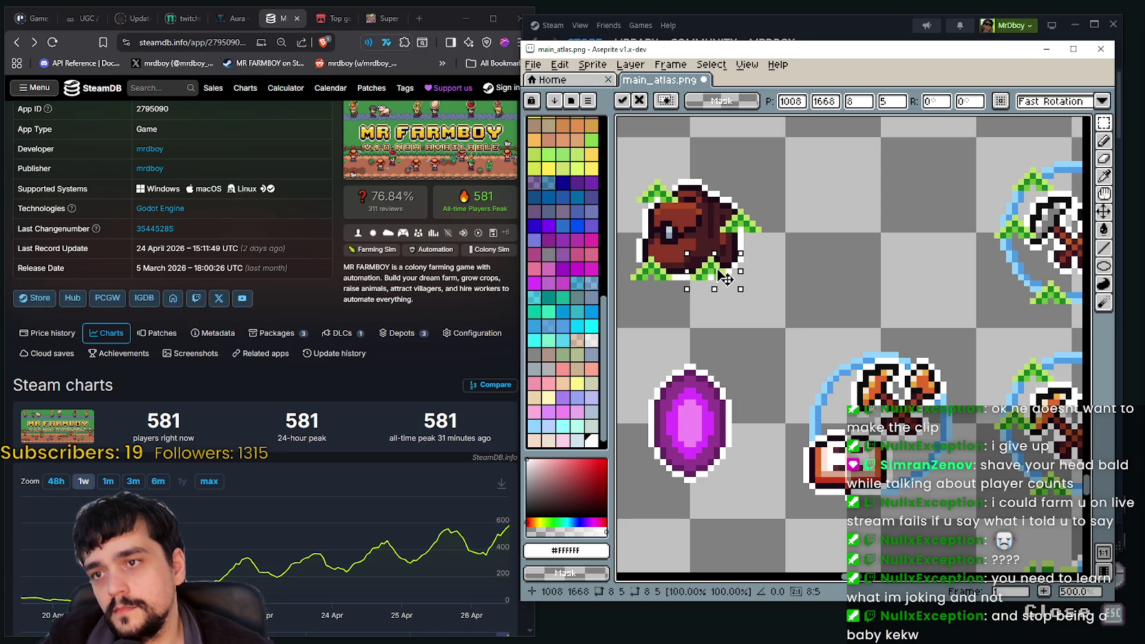
key("ctrl+d")
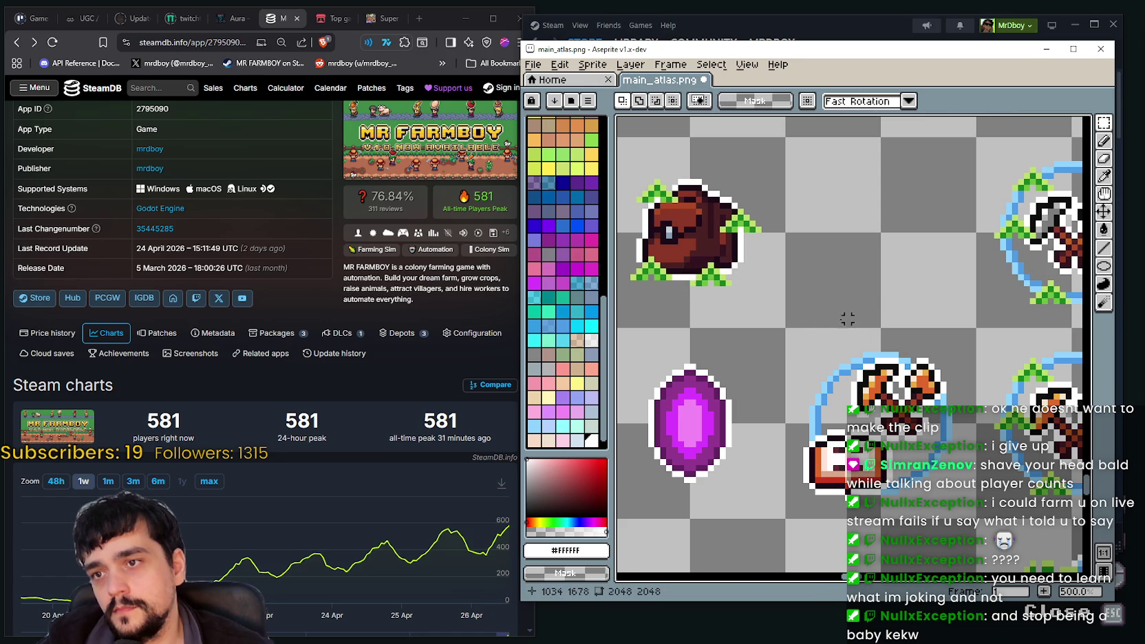
scroll(890, 378, "down", 2)
left_click_drag(890, 378, 855, 396)
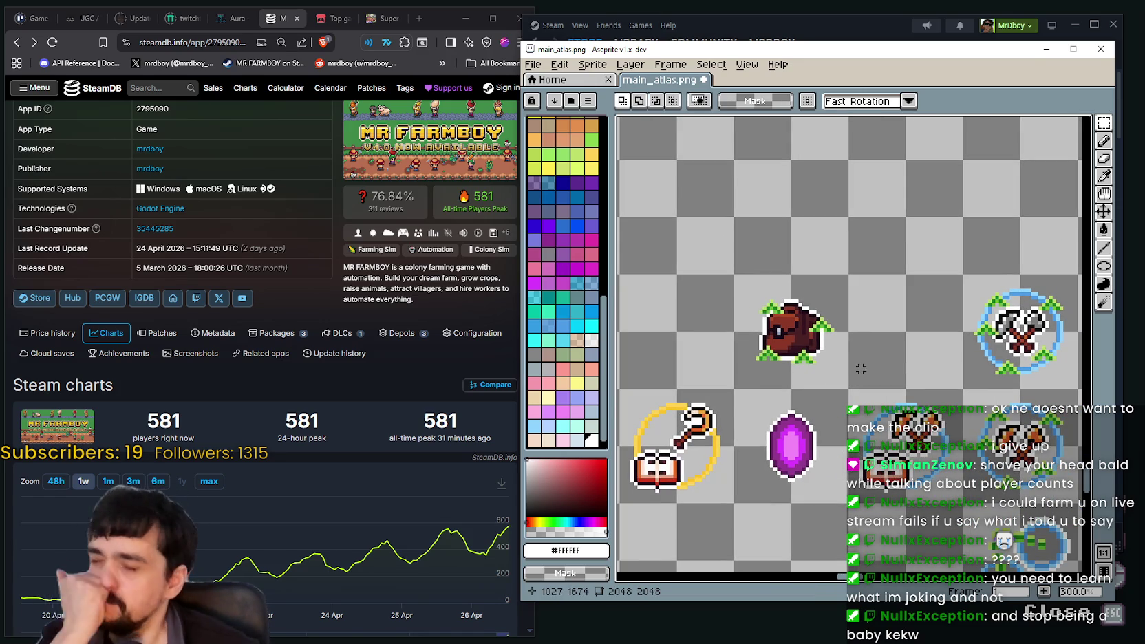
left_click_drag(867, 348, 835, 325)
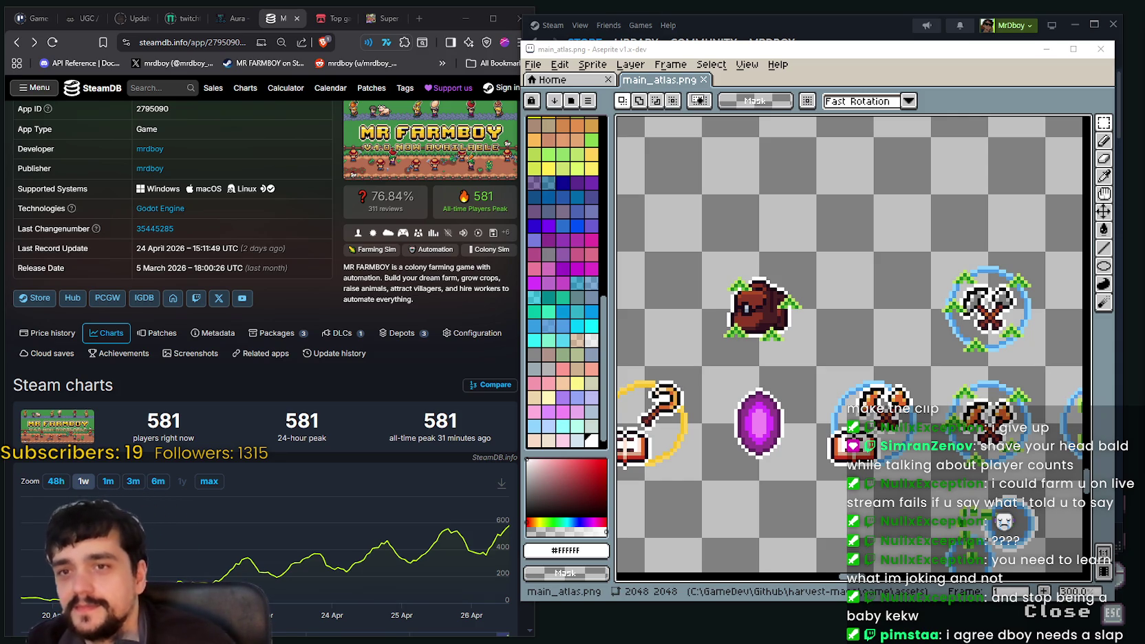
left_click_drag(737, 280, 722, 268)
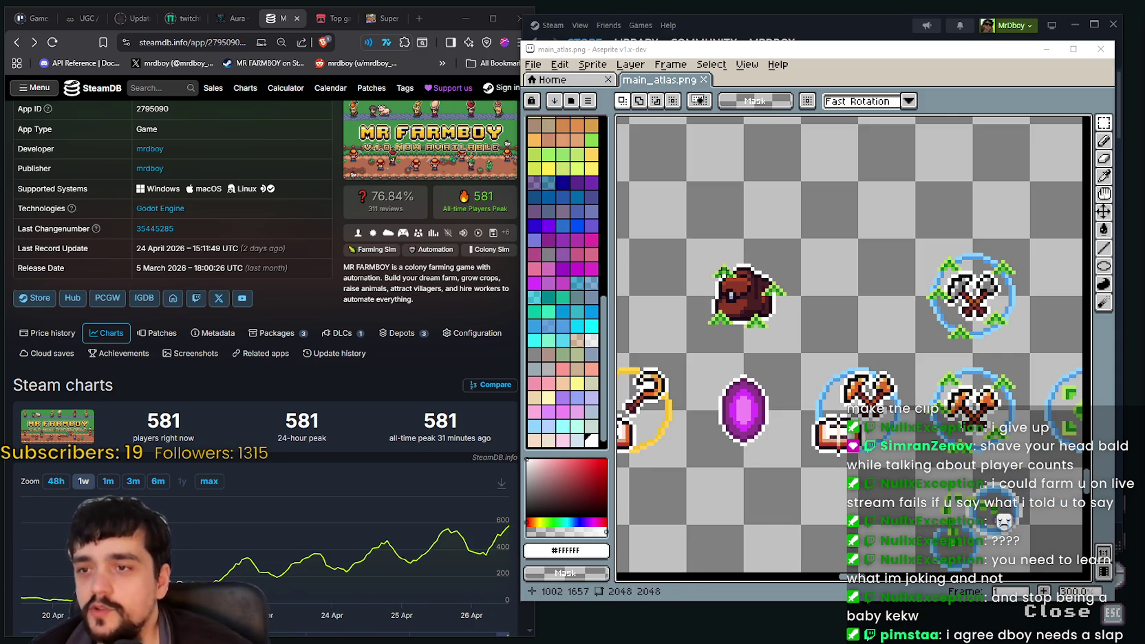
scroll(863, 304, "down", 2)
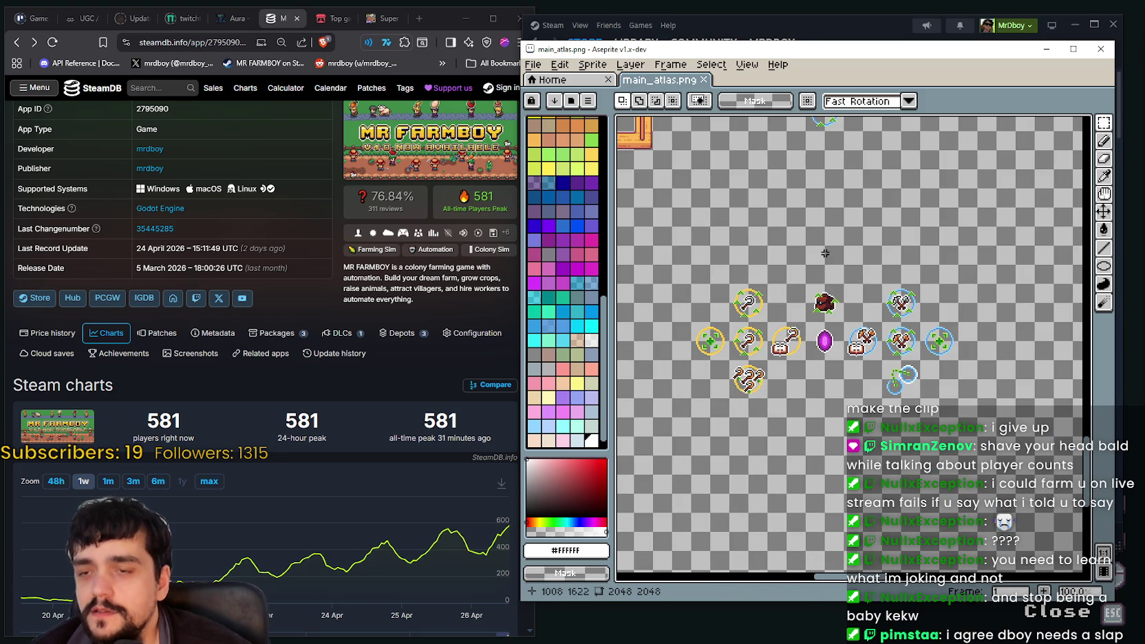
scroll(840, 333, "up", 2)
left_click_drag(763, 196, 850, 278)
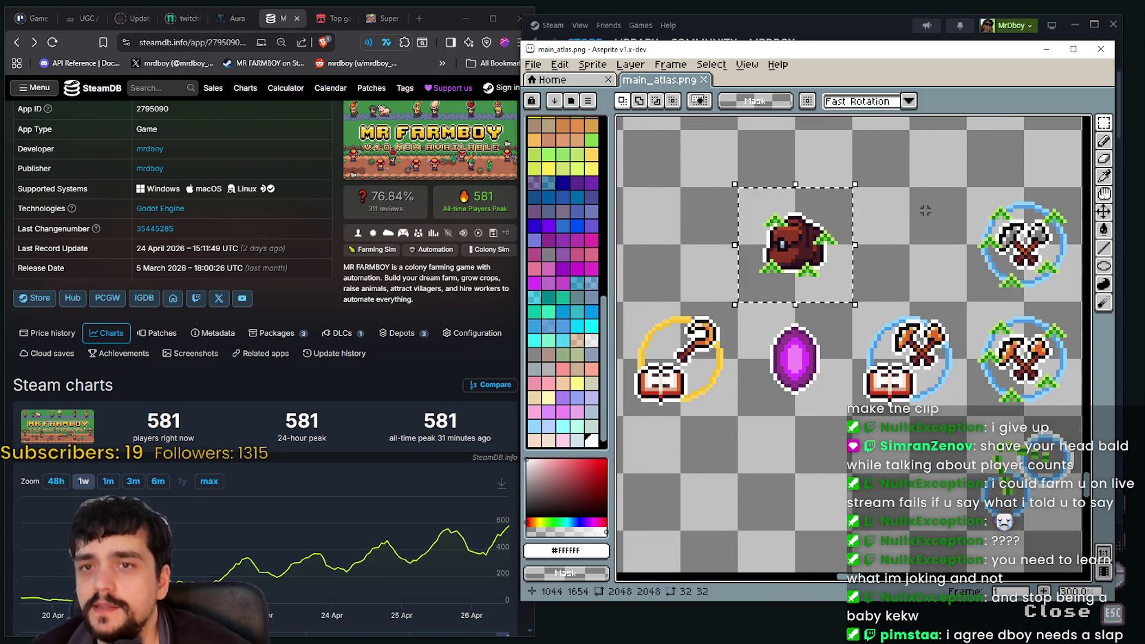
scroll(771, 302, "down", 2)
scroll(771, 302, "down", 1)
scroll(772, 302, "up", 2)
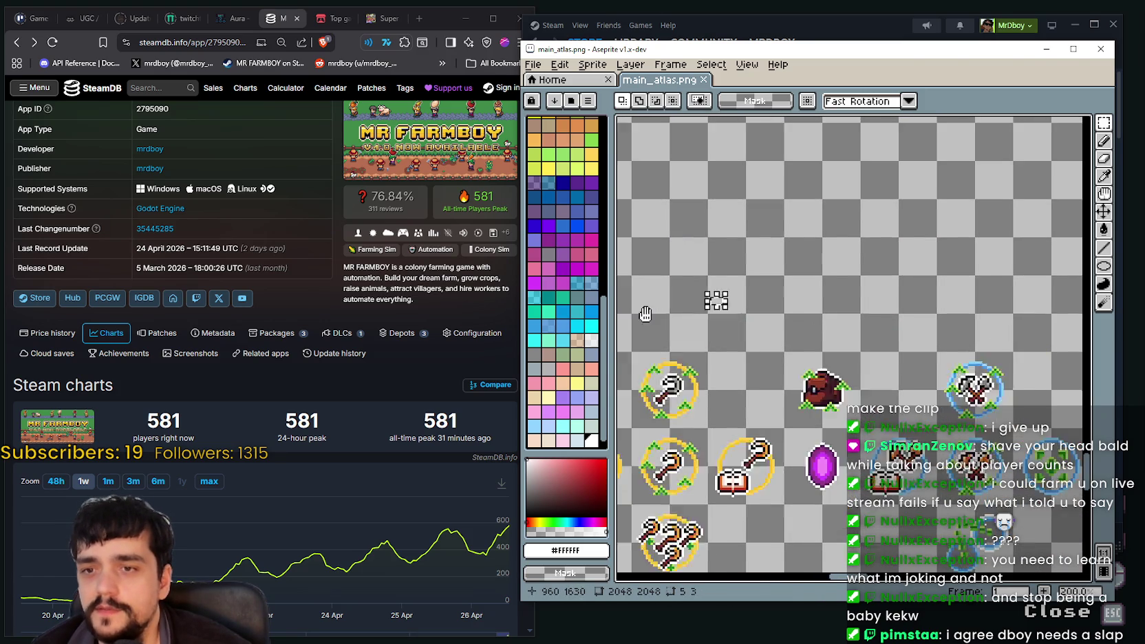
scroll(786, 383, "up", 1)
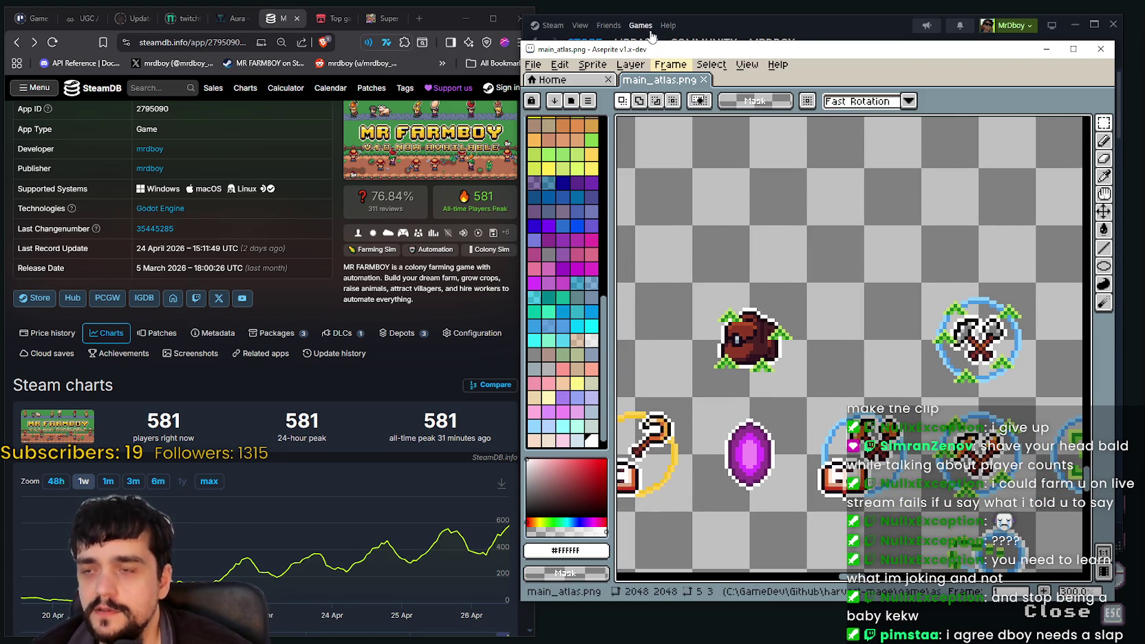
left_click_drag(642, 51, 645, 50)
scroll(809, 246, "down", 1)
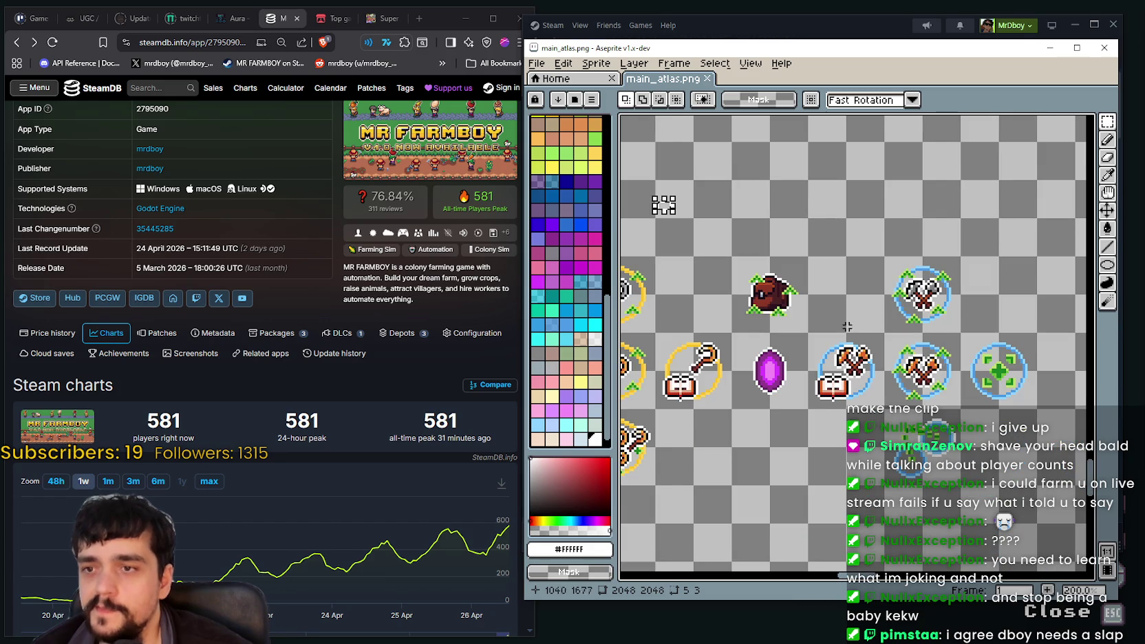
scroll(825, 268, "up", 5)
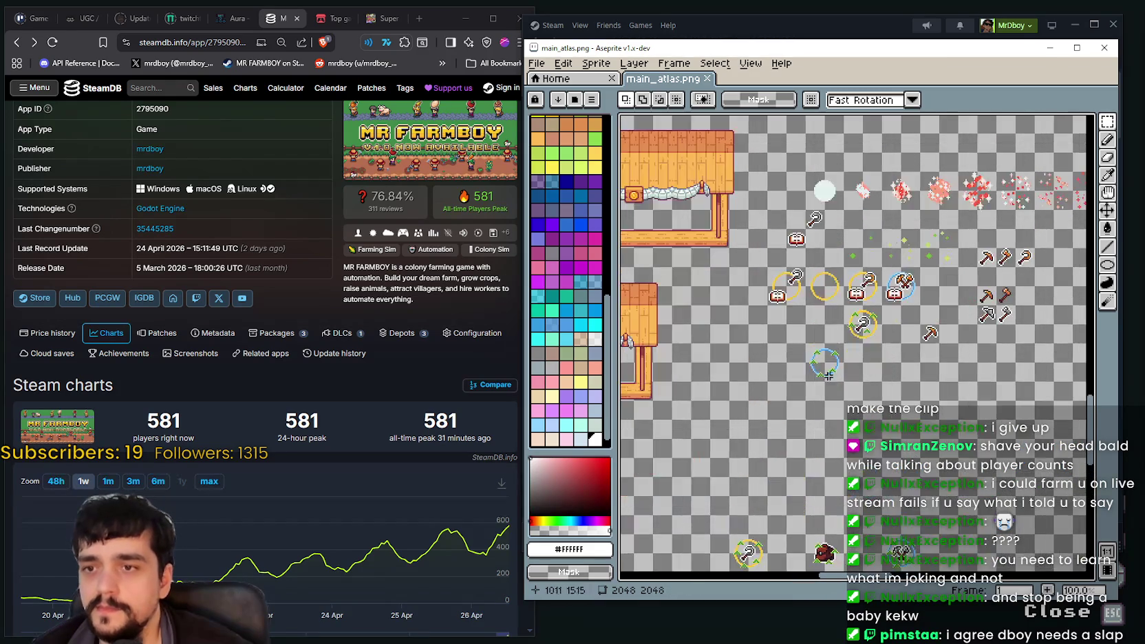
scroll(819, 335, "up", 5)
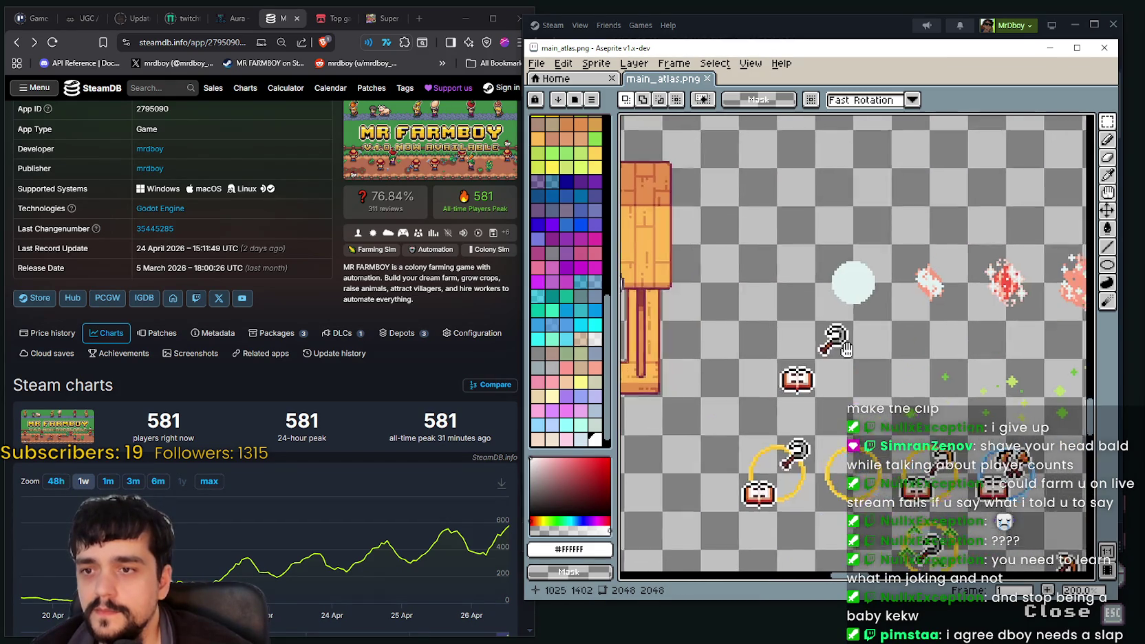
scroll(799, 334, "down", 2)
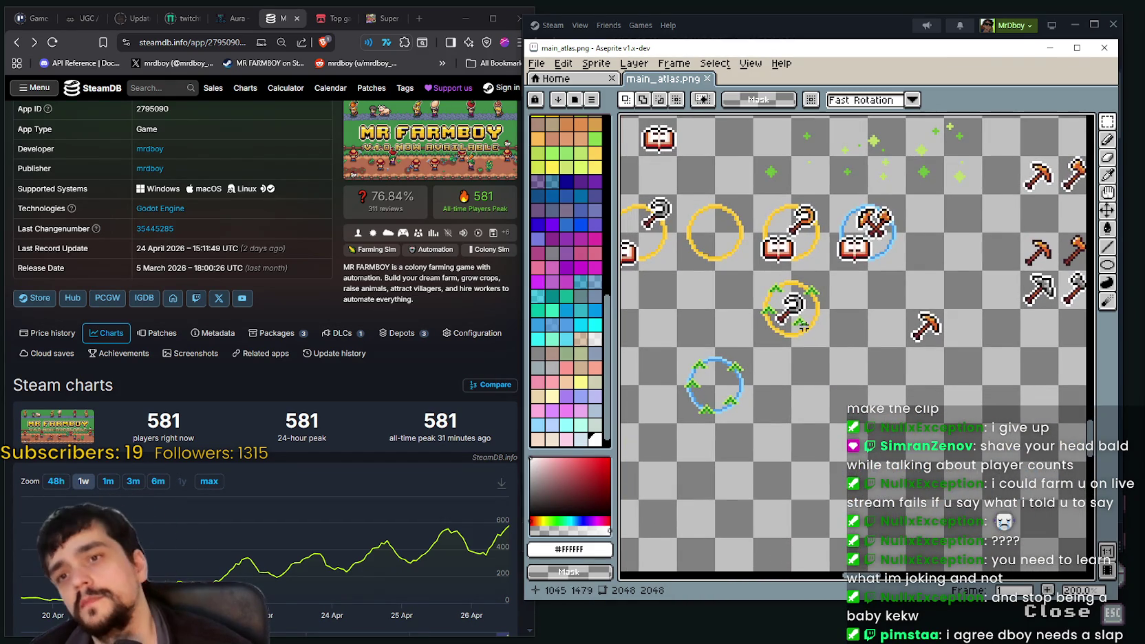
scroll(799, 334, "down", 1)
mouse_move(799, 334)
left_mouse_down()
mouse_move(848, 335)
mouse_move(809, 338)
left_mouse_up()
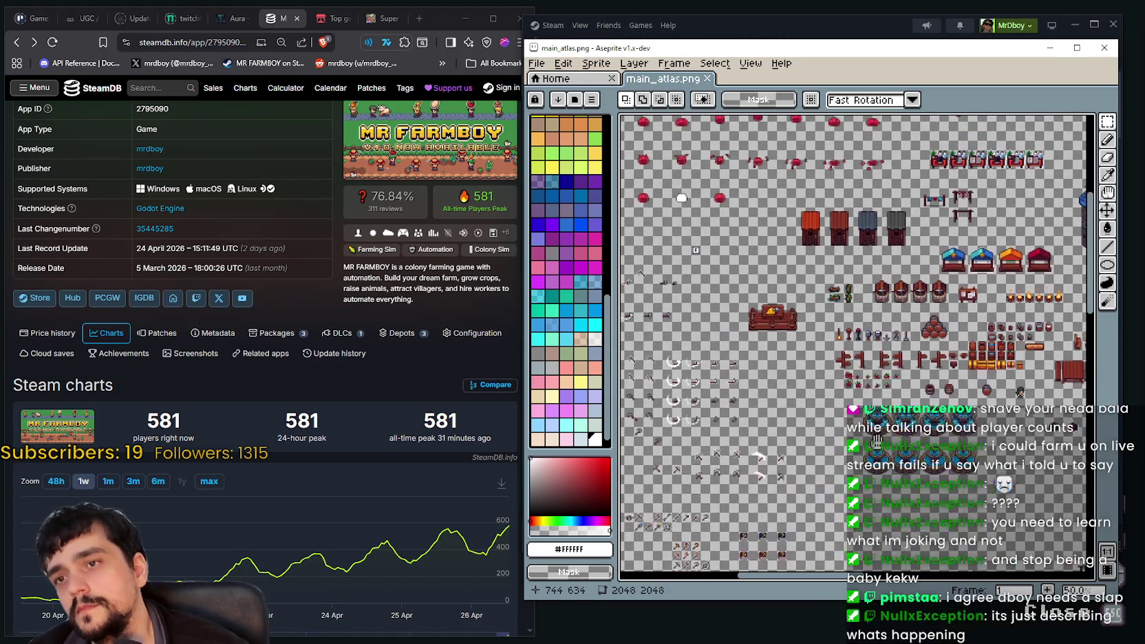
scroll(805, 333, "down", 2)
scroll(801, 330, "down", 2)
scroll(796, 328, "down", 2)
scroll(791, 324, "down", 2)
scroll(791, 323, "up", 3)
scroll(826, 261, "up", 1)
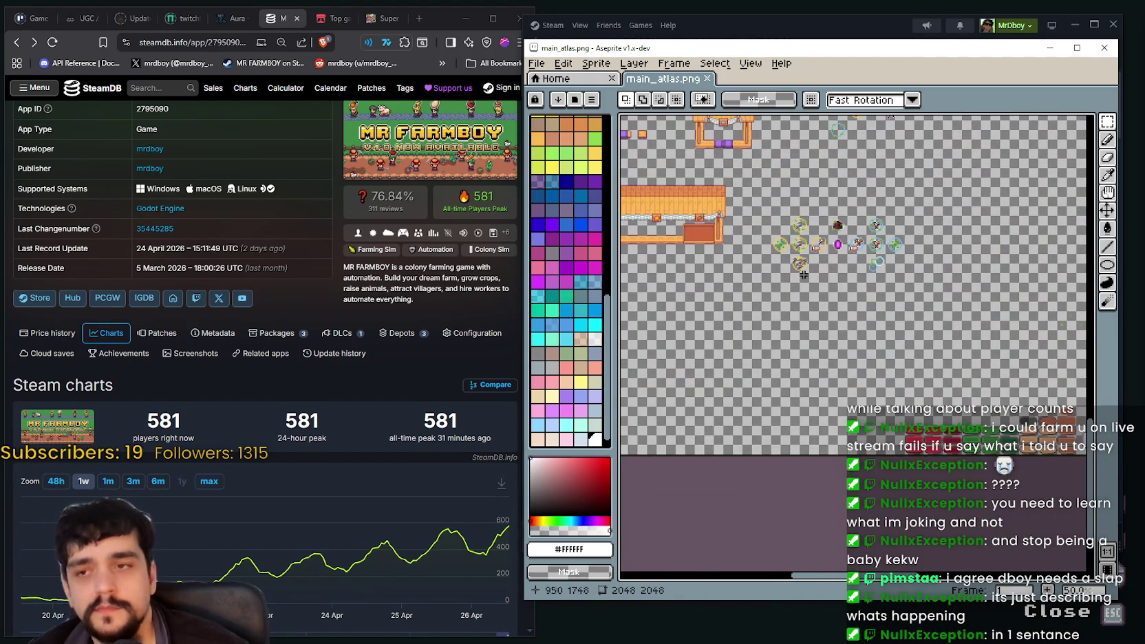
scroll(876, 206, "up", 1)
scroll(860, 220, "up", 1)
scroll(839, 241, "up", 1)
scroll(818, 264, "up", 1)
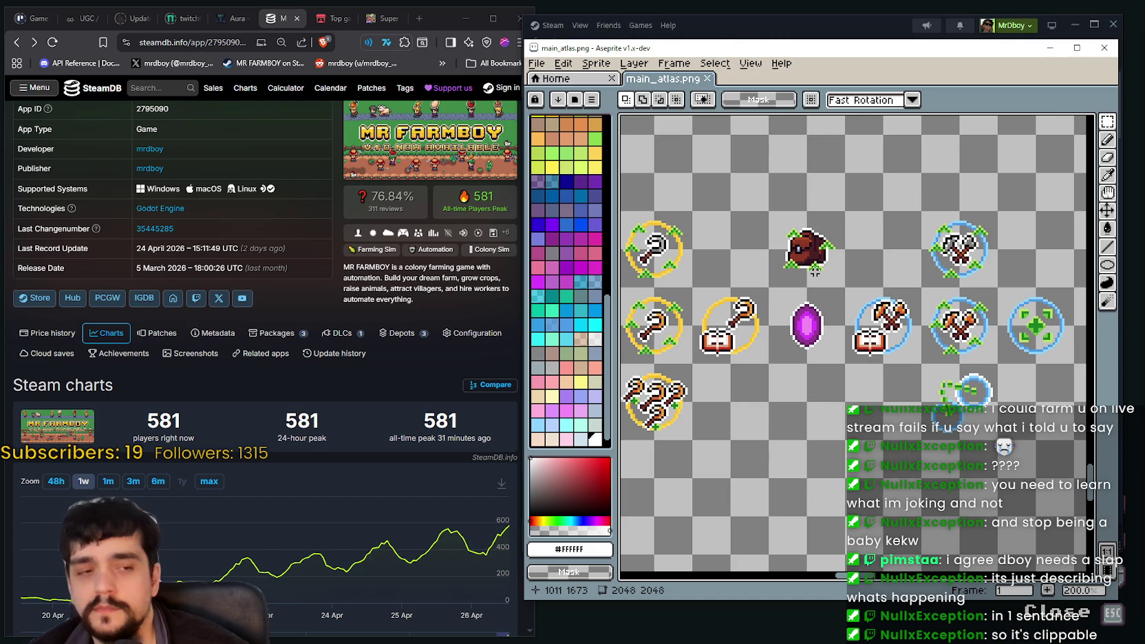
scroll(813, 272, "up", 2)
scroll(814, 272, "up", 2)
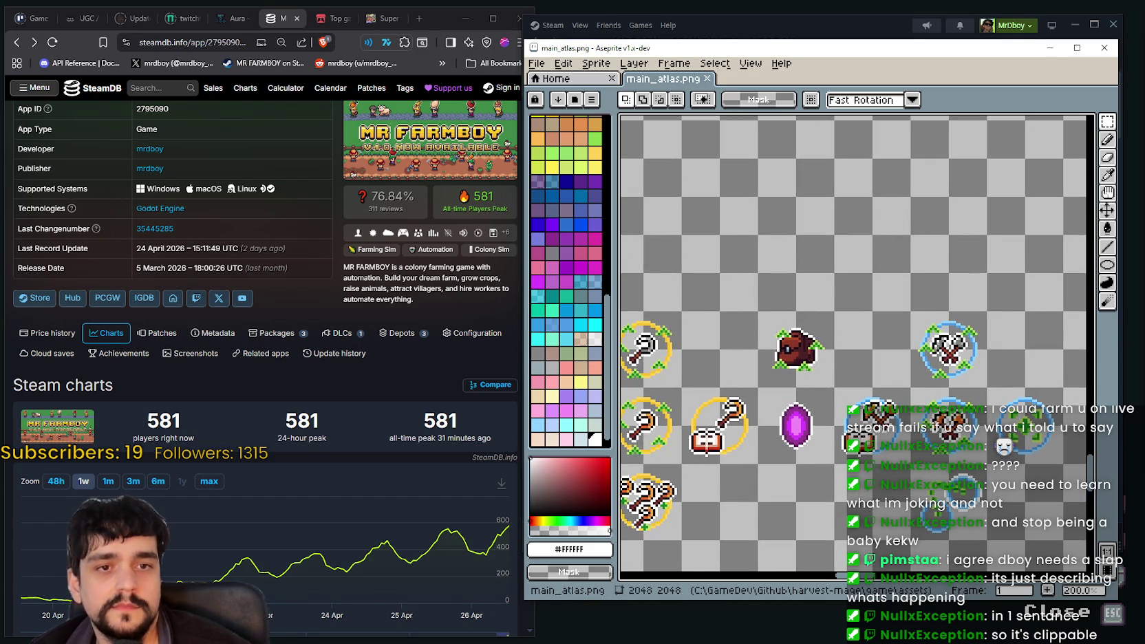
scroll(783, 388, "down", 2)
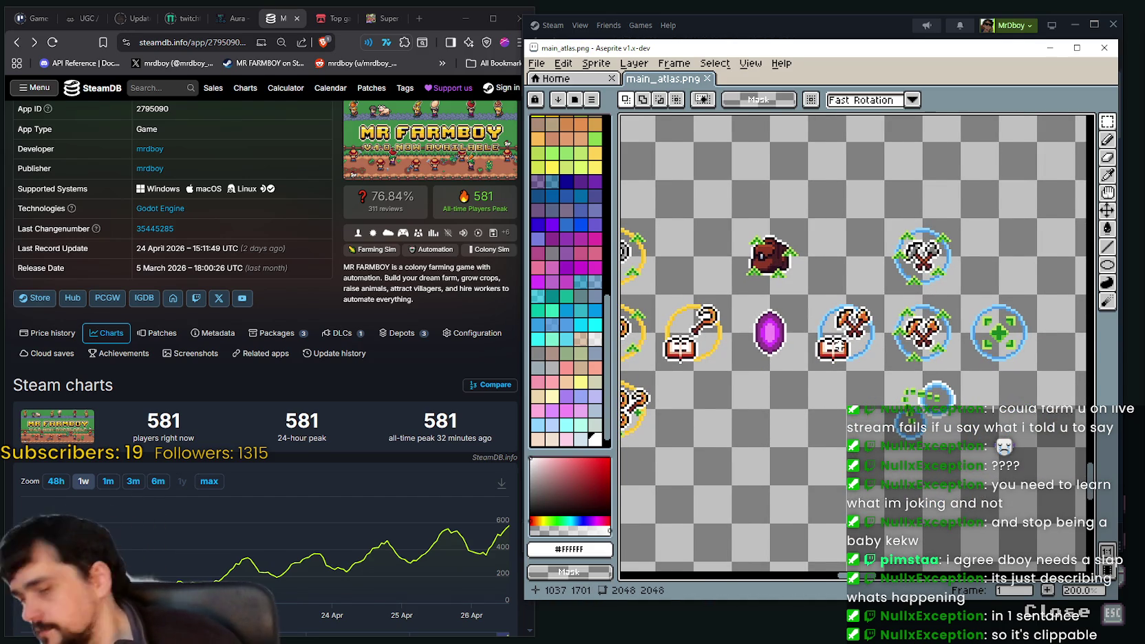
scroll(840, 340, "down", 1)
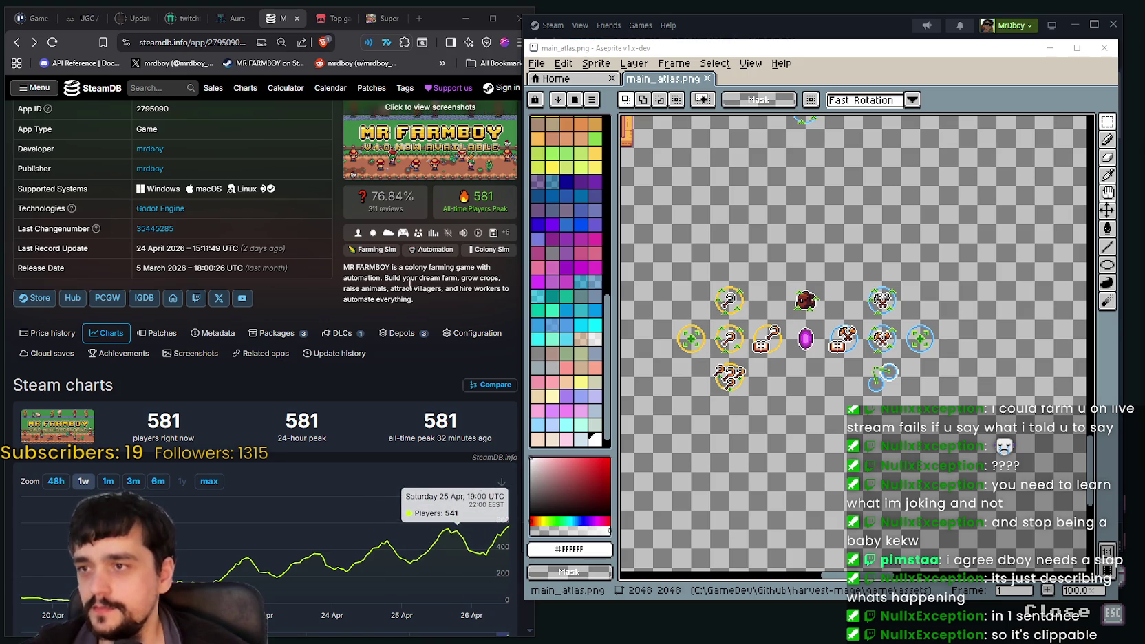
Minimize Aseprite to reveal the MR FARMBOY Steam store page and nudge the Steam window
left_click(425, 398)
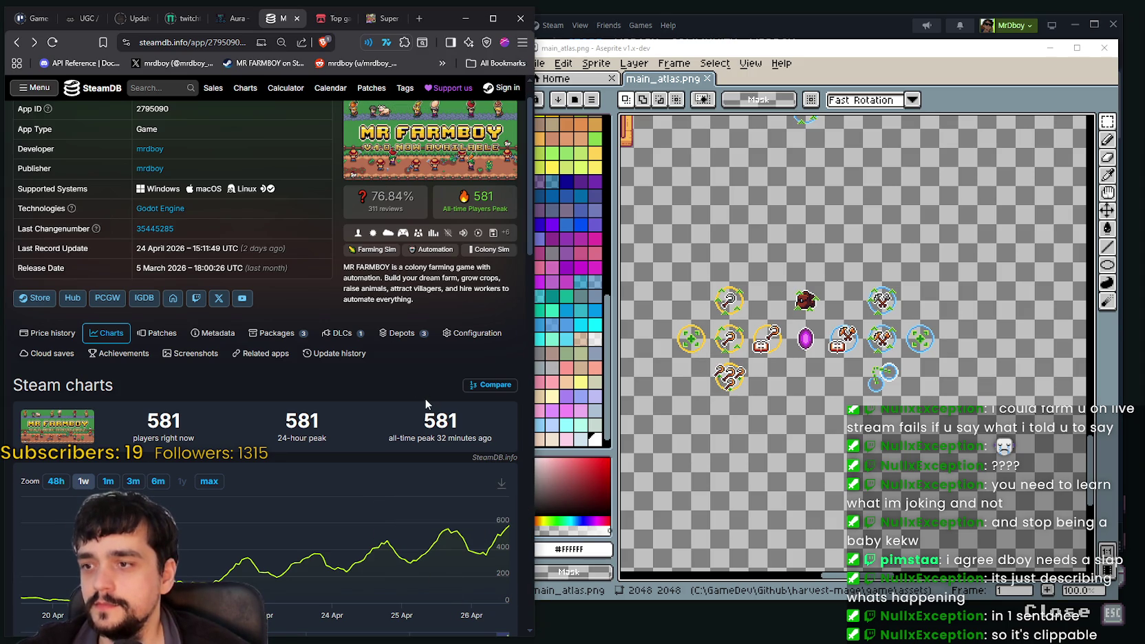
left_click(1051, 48)
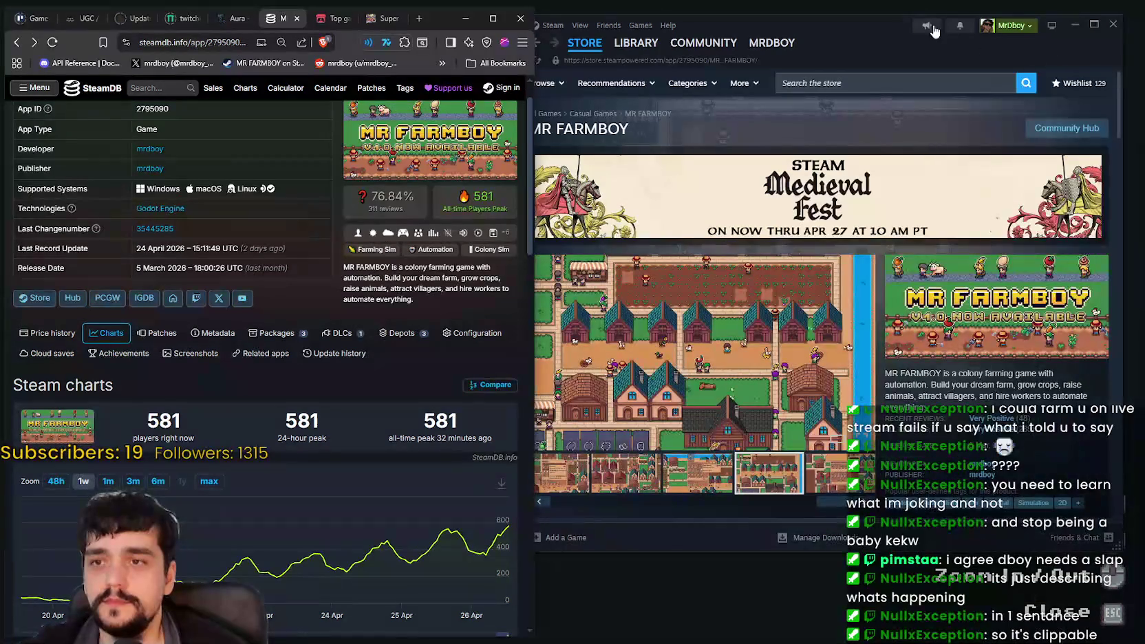
left_click_drag(902, 31, 897, 31)
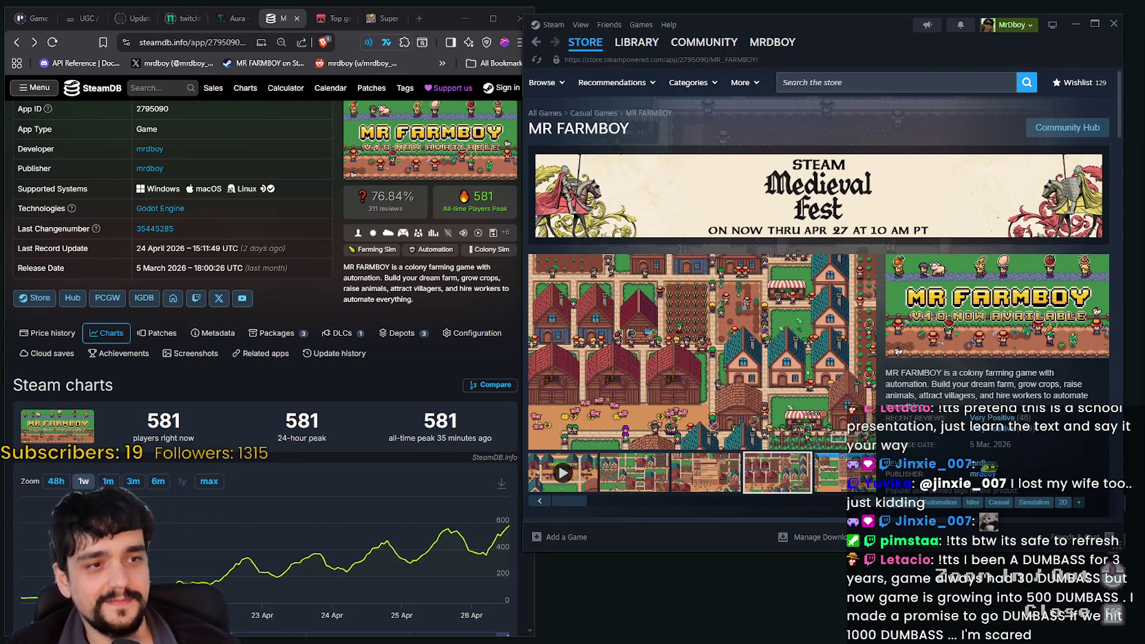
Reload SteamDB to get fresh MR FARMBOY player counts
left_click(180, 459)
key("F5")
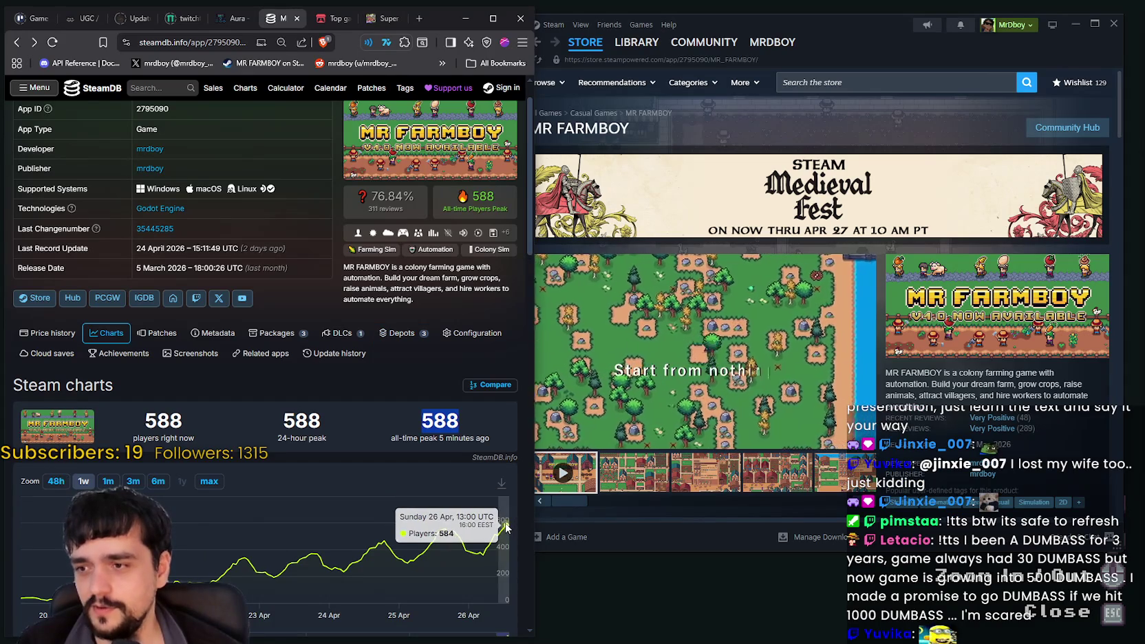
left_click(387, 464)
mouse_move(584, 42)
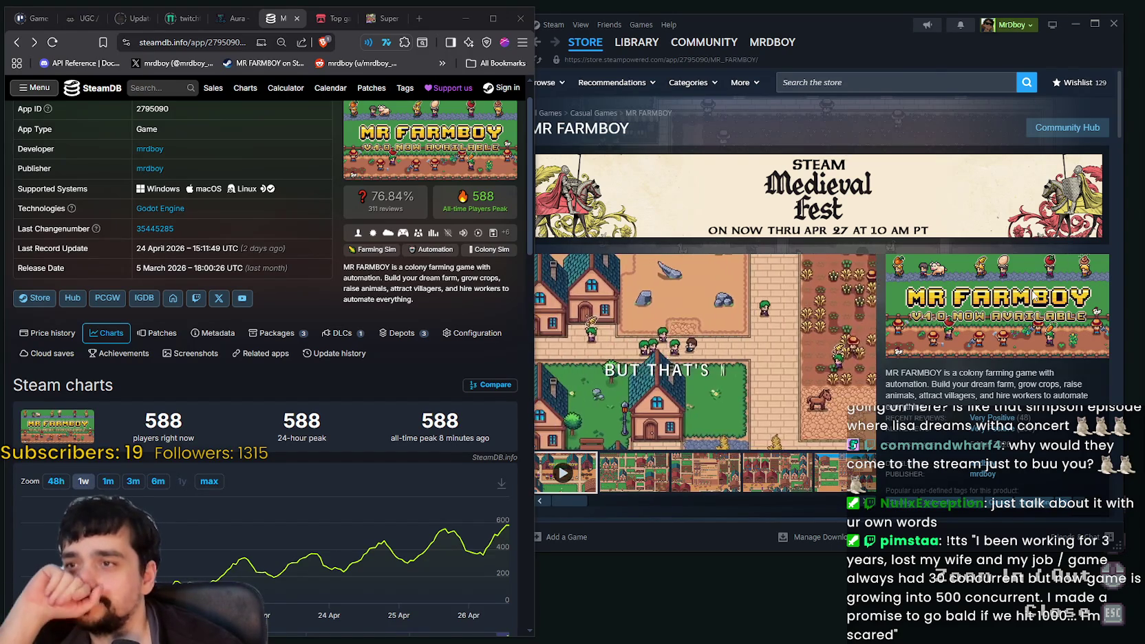
Scroll down to the player chart and switch it to the past month
left_click(989, 394)
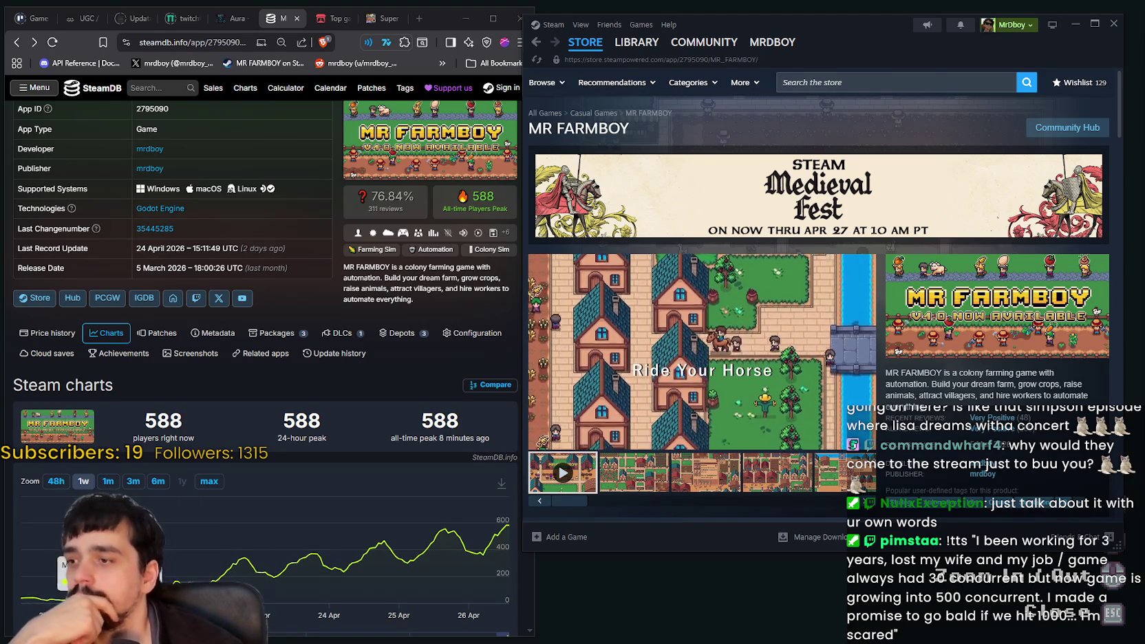
scroll(38, 536, "down", 1)
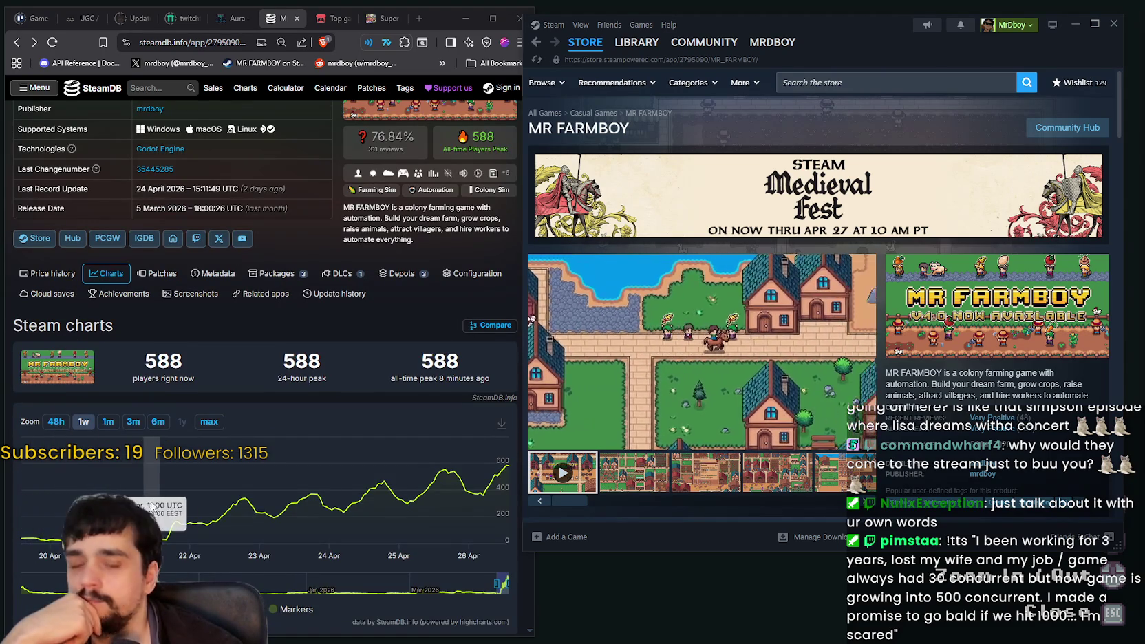
scroll(153, 507, "down", 1)
left_click(108, 363)
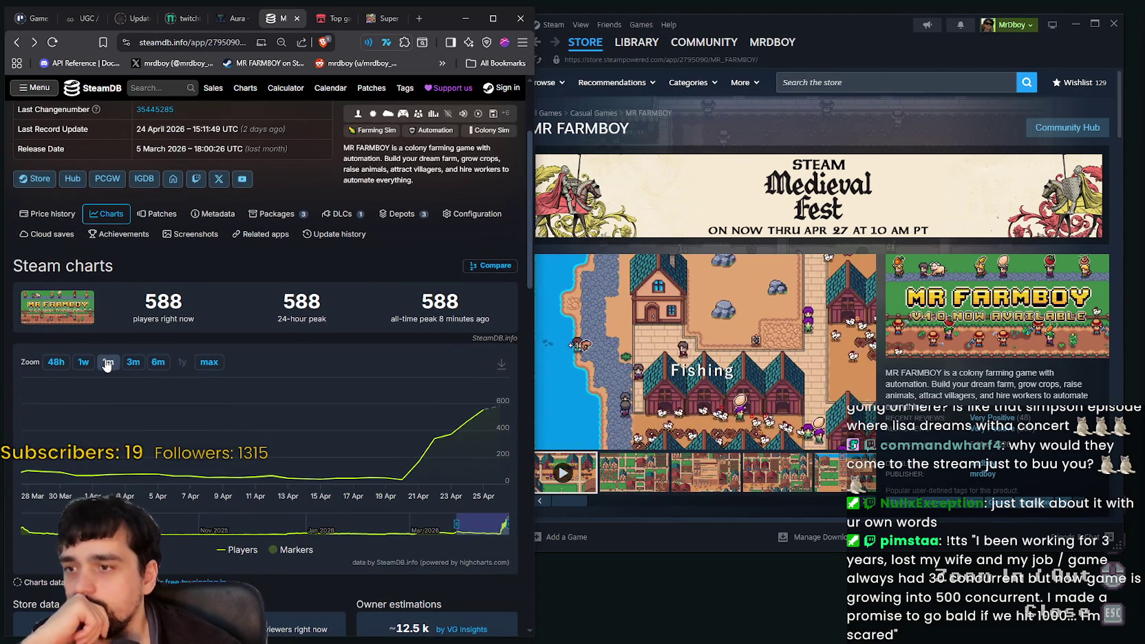
Switch the SteamDB chart back to one week and bring the Steam store page forward
left_click(78, 362)
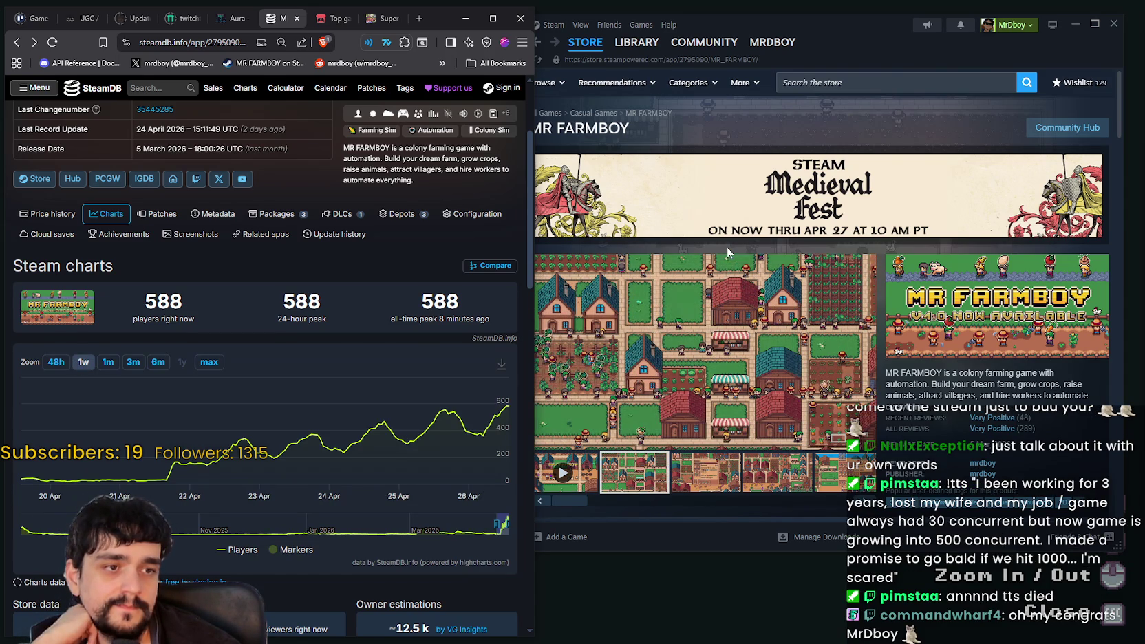
left_click(887, 38)
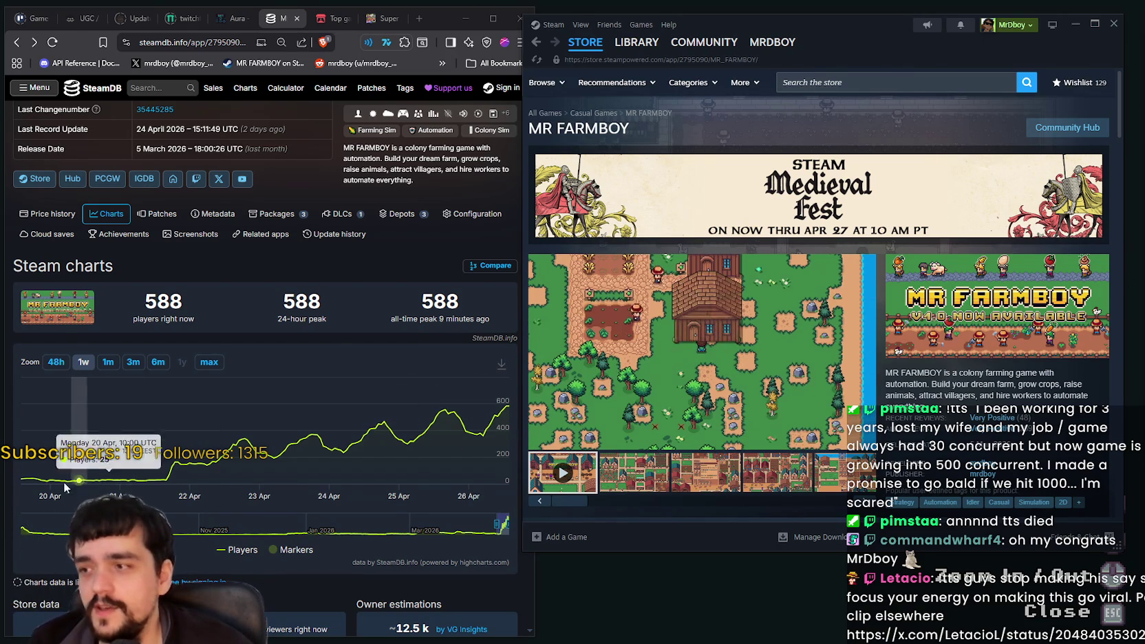
Switch the MR FARMBOY player chart to 1m, back to 1w, and scroll up to the page details
left_click(115, 363)
left_click(114, 364)
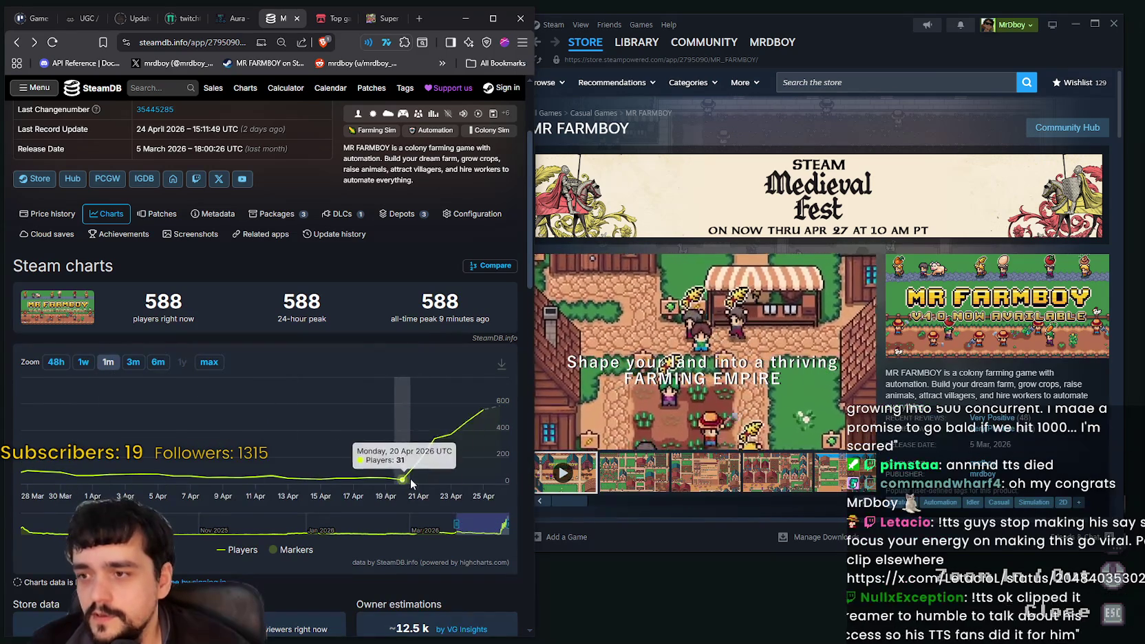
left_click(83, 362)
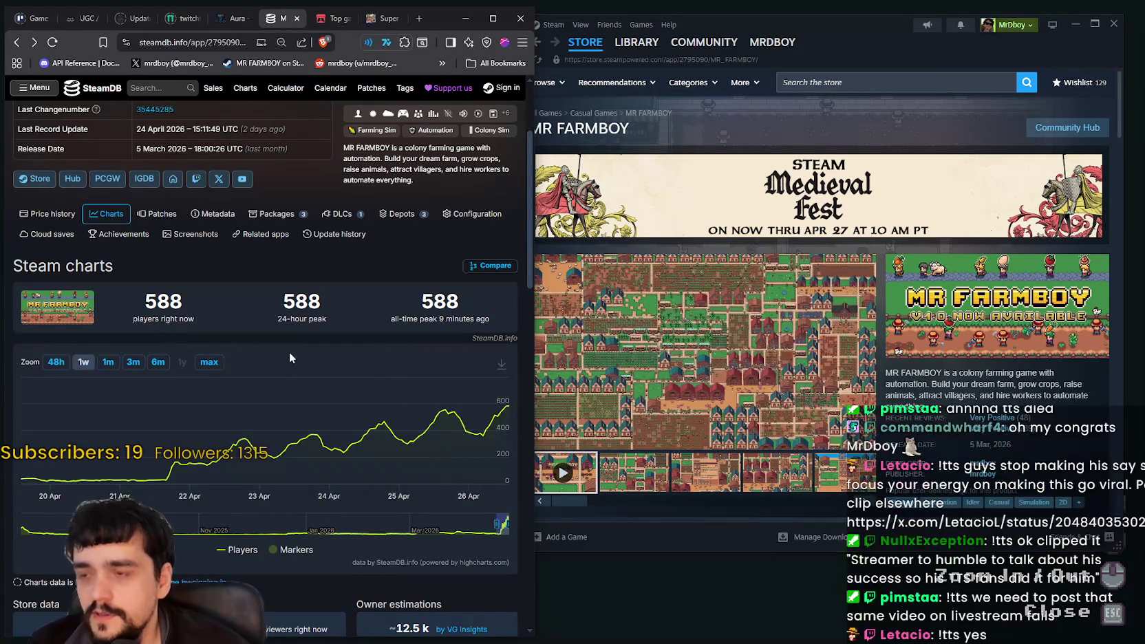
scroll(275, 399, "up", 1)
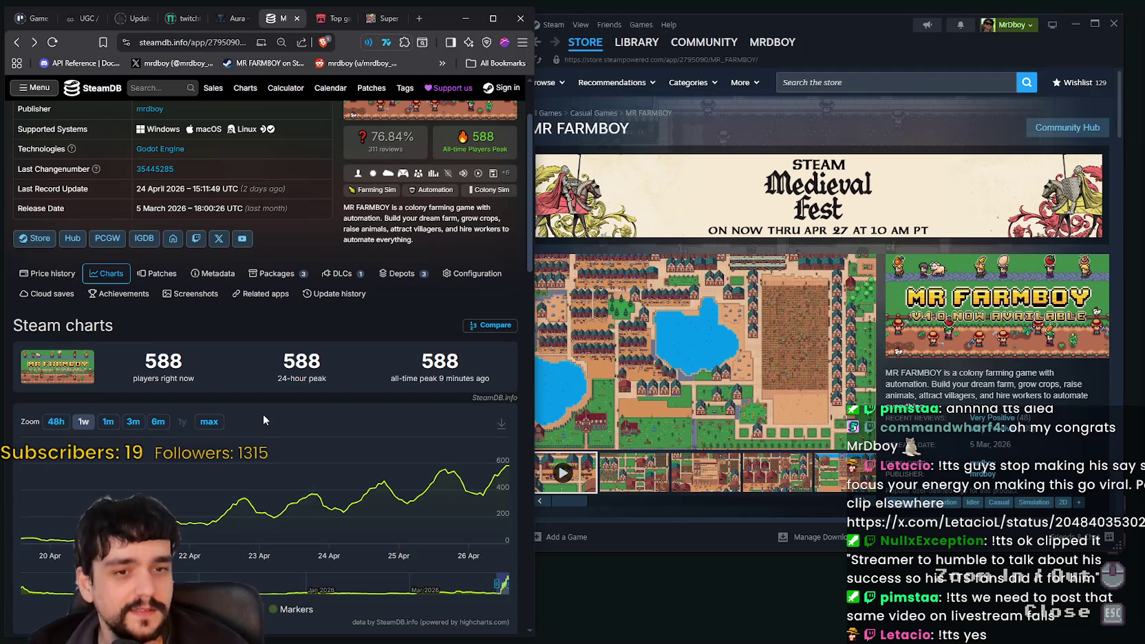
scroll(524, 261, "up", 1)
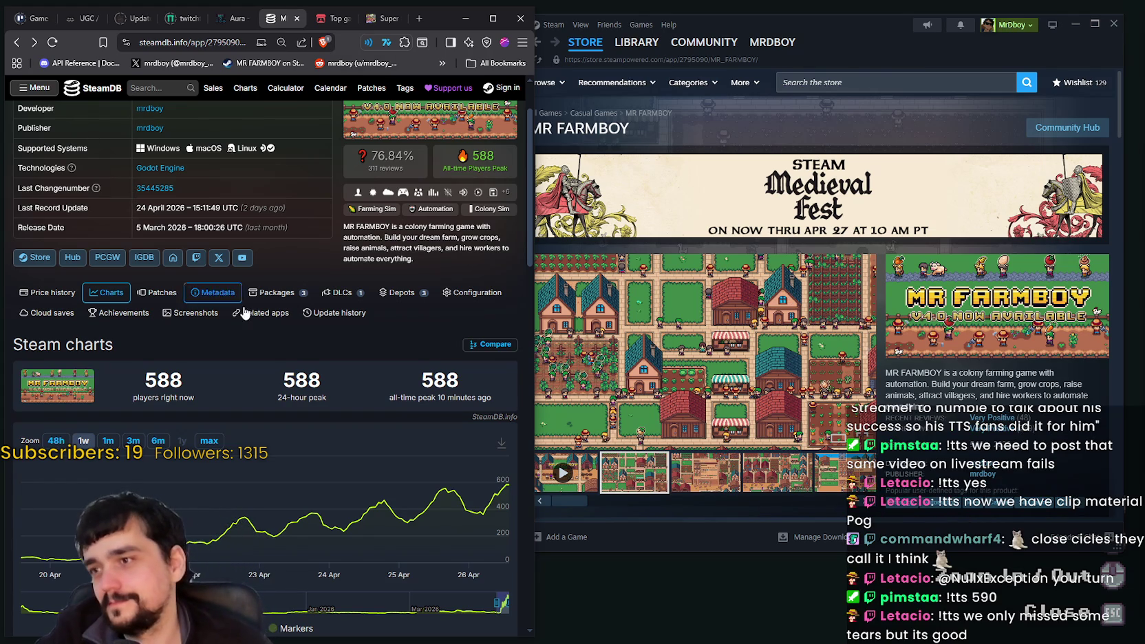
Reload the SteamDB MR FARMBOY page to update the current player count to 590
scroll(407, 317, "up", 1)
right_click(407, 317)
left_click(443, 359)
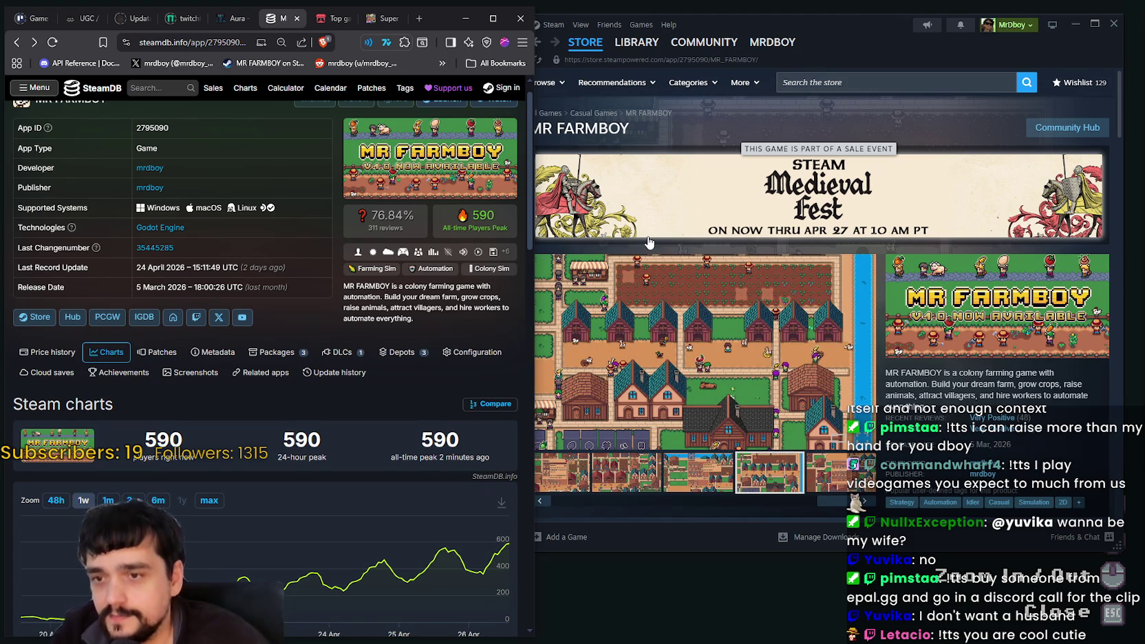
Toggle the player chart through the 3m, 1w, 1m and 1w zoom ranges
left_click(133, 500)
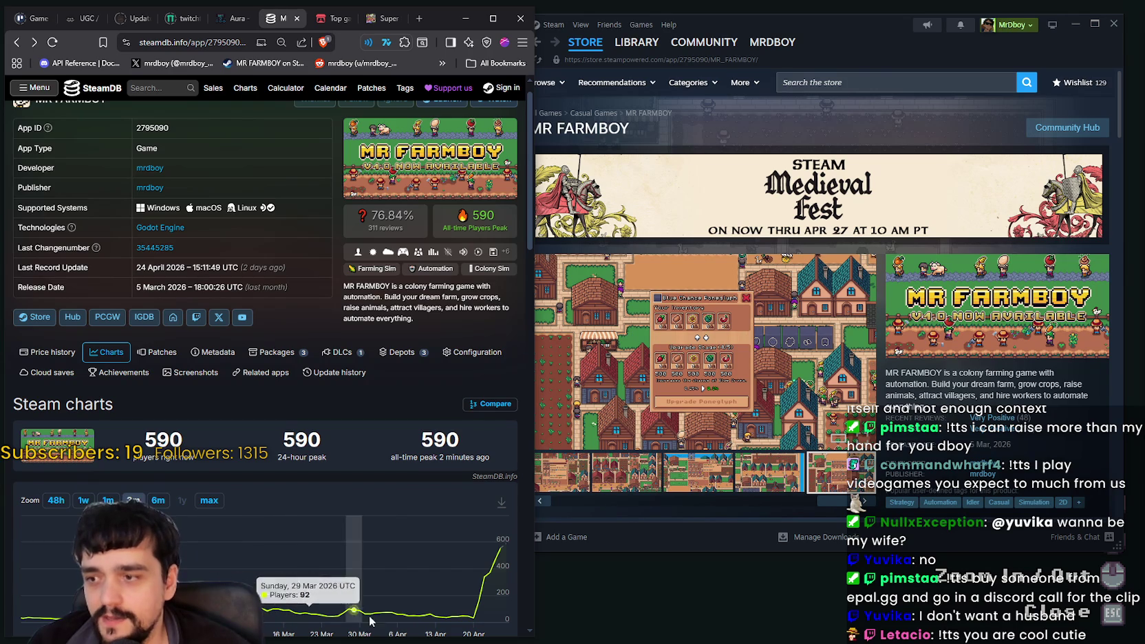
left_click(84, 501)
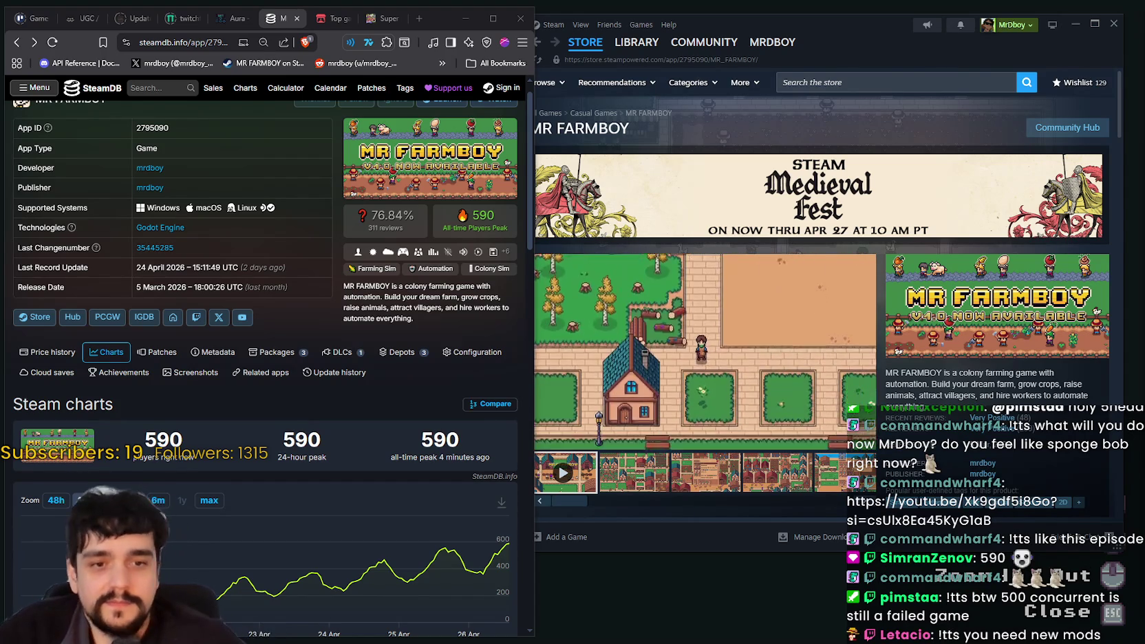
left_click(110, 500)
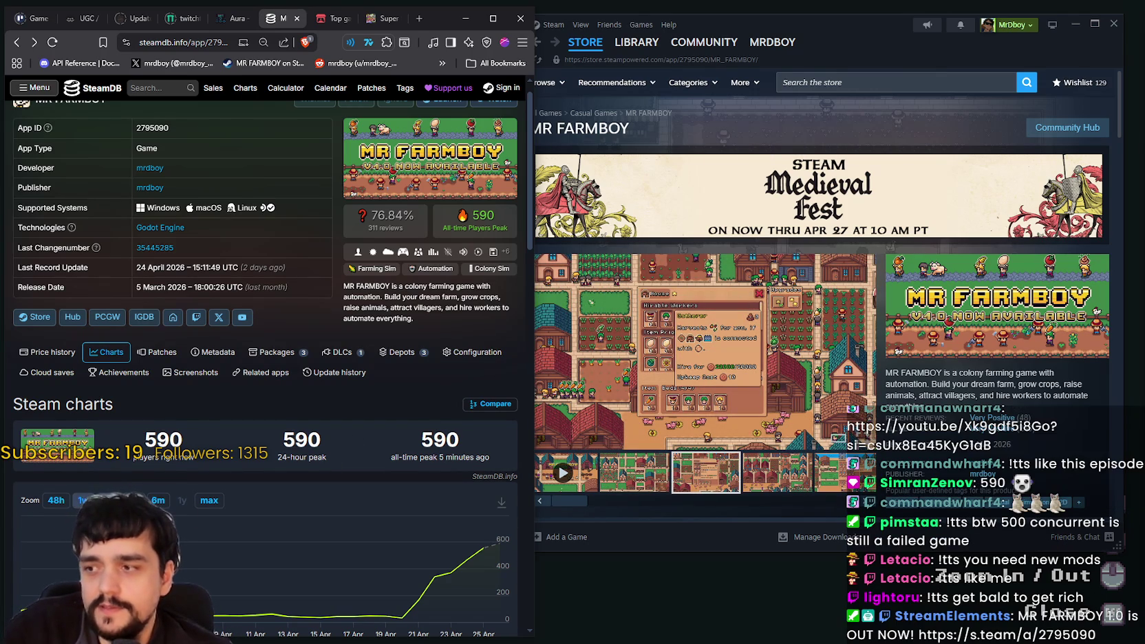
left_click(83, 500)
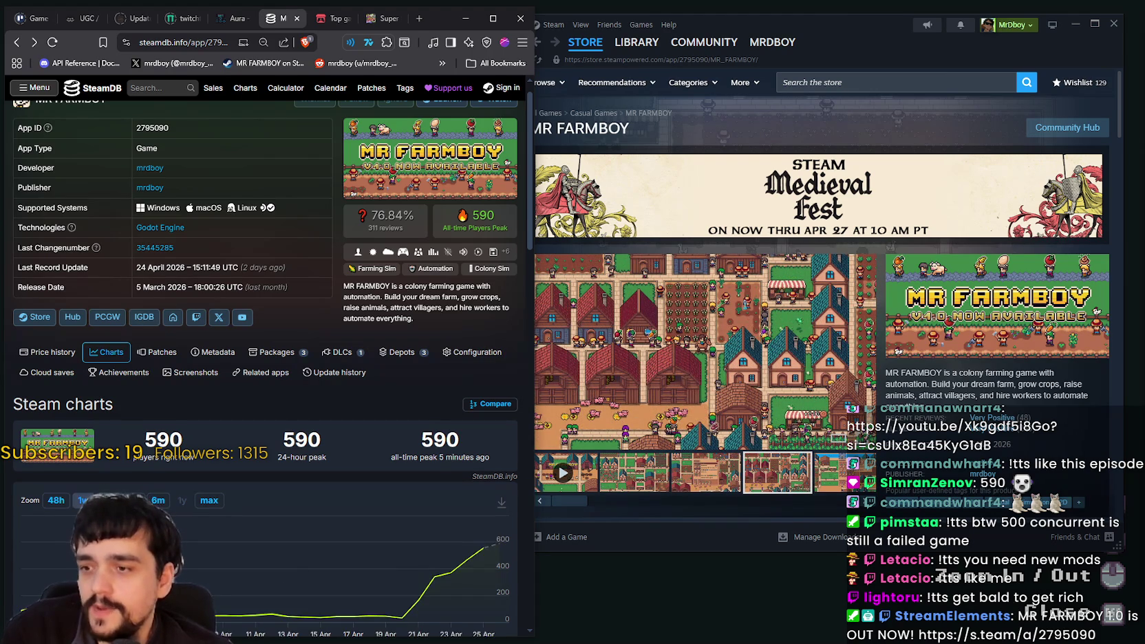
Compare the week and month views, finally extending the chart to three months
left_click(109, 500)
left_click(85, 500)
left_click(108, 500)
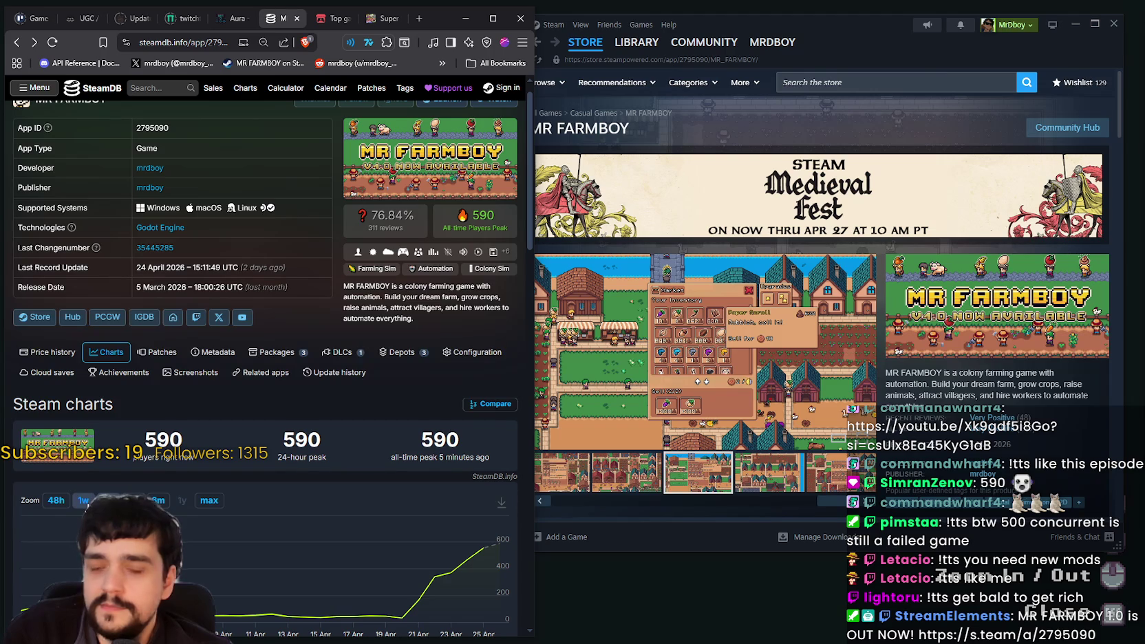
left_click(88, 503)
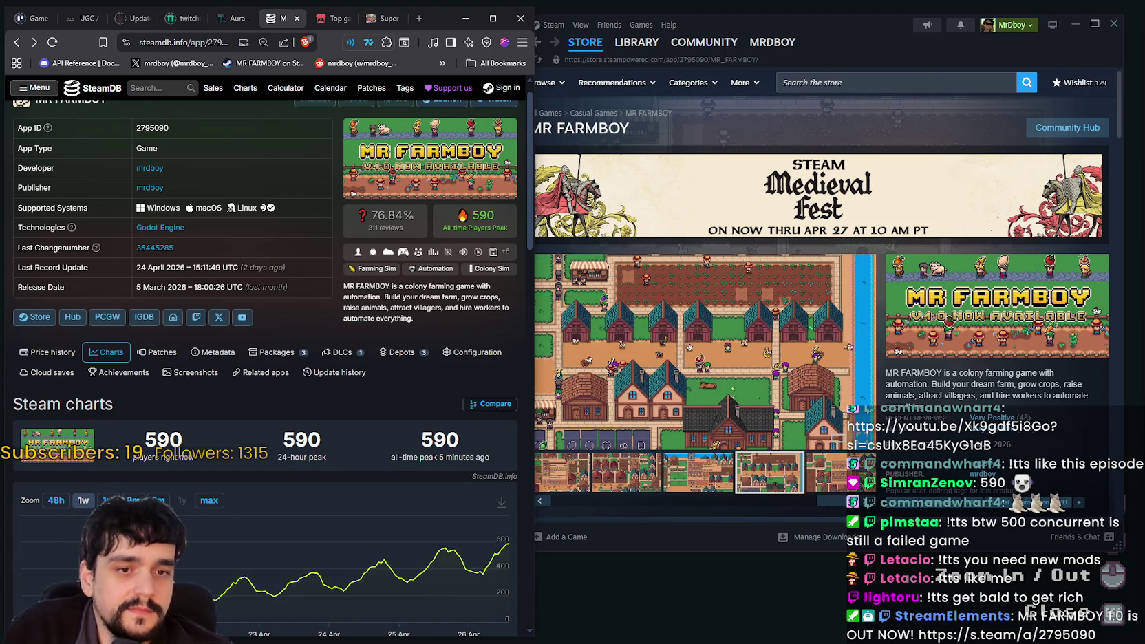
left_click(108, 500)
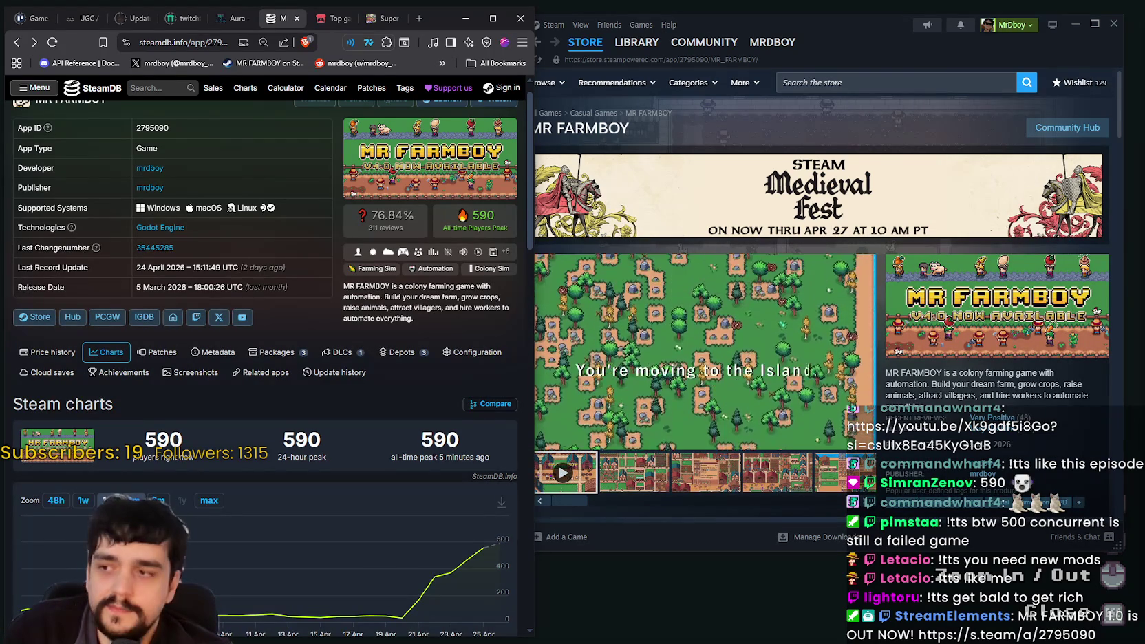
left_click(133, 500)
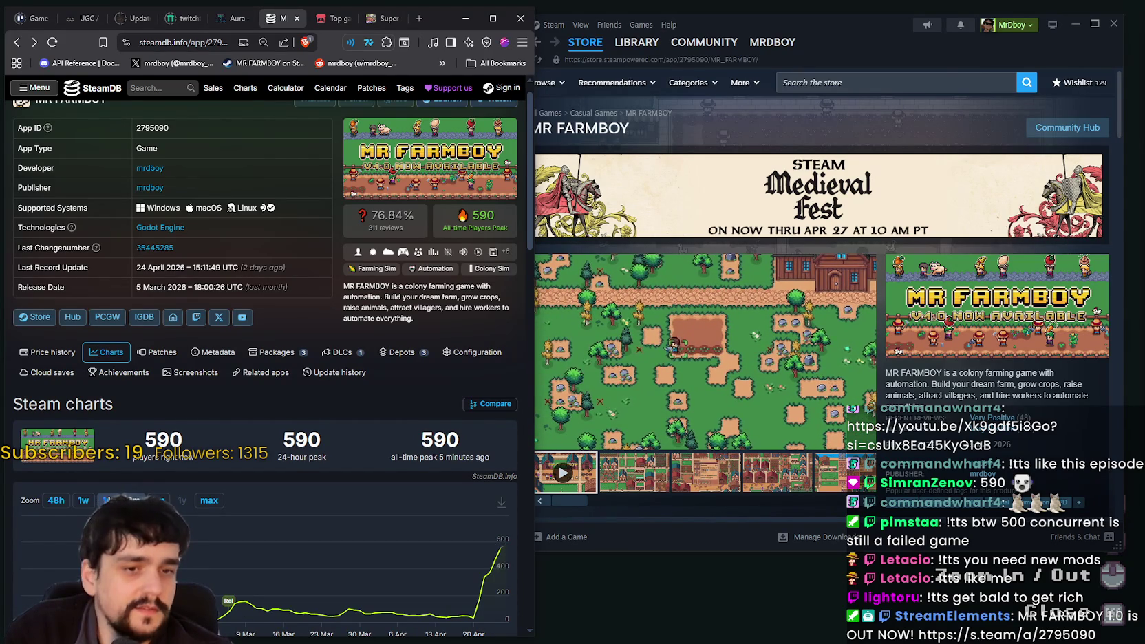
Cycle the player chart through the 1m, 3m, 1m and 1w zoom ranges
left_click(107, 500)
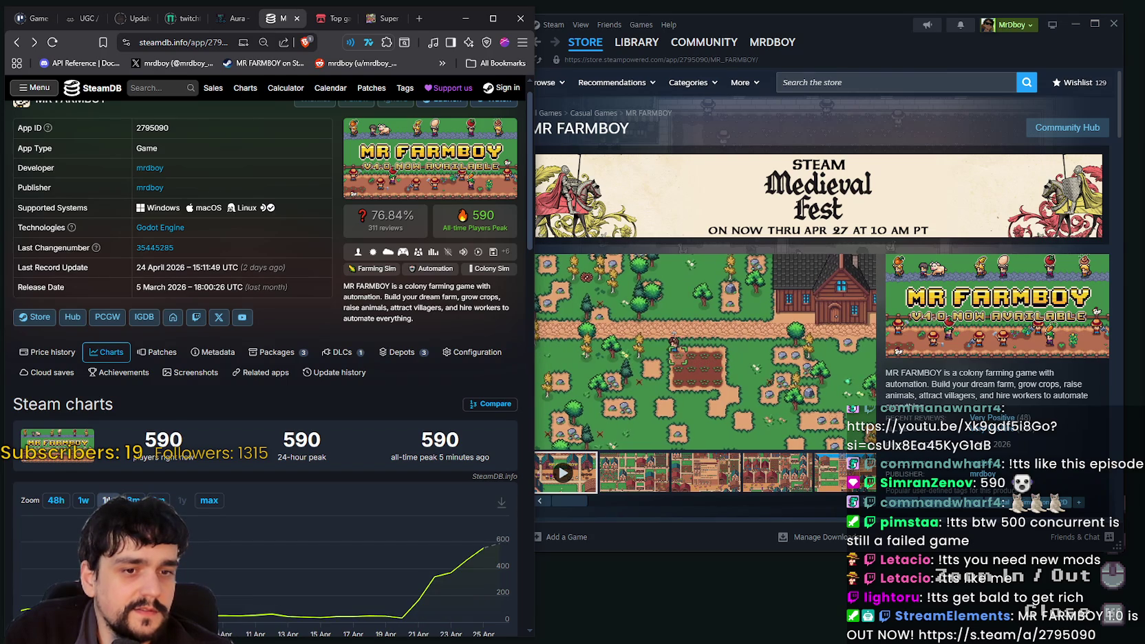
left_click(133, 500)
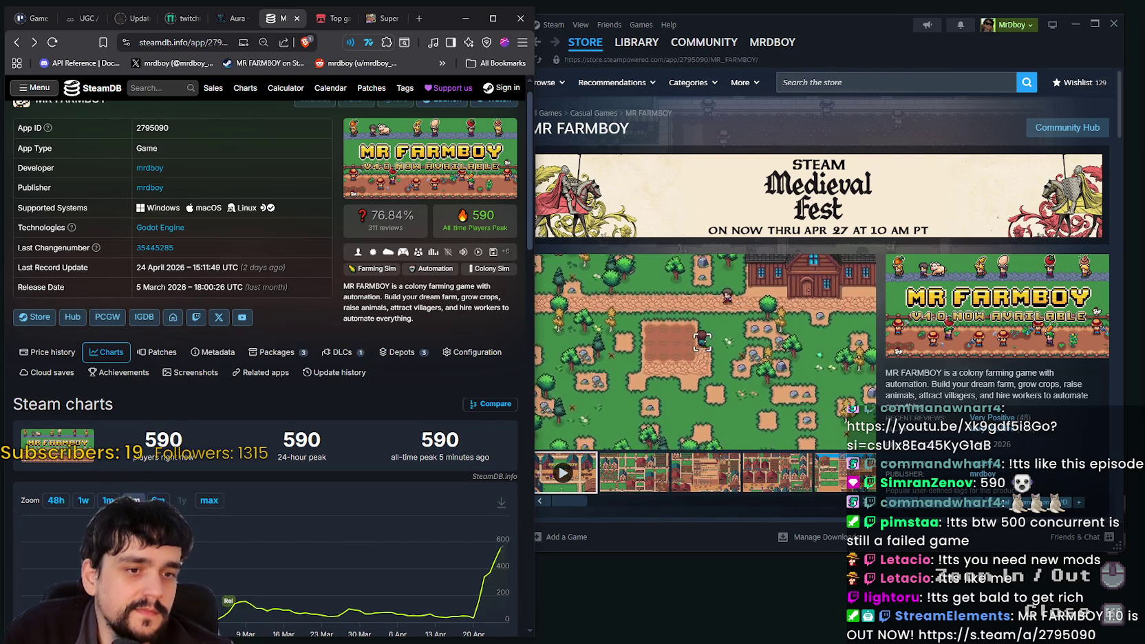
left_click(108, 500)
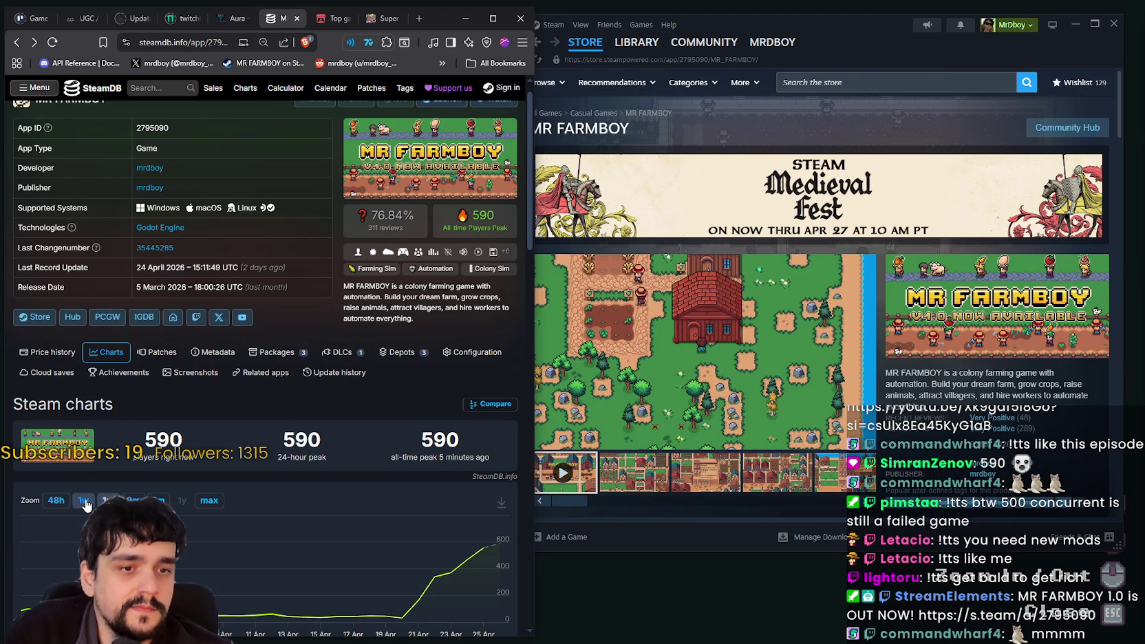
left_click(83, 501)
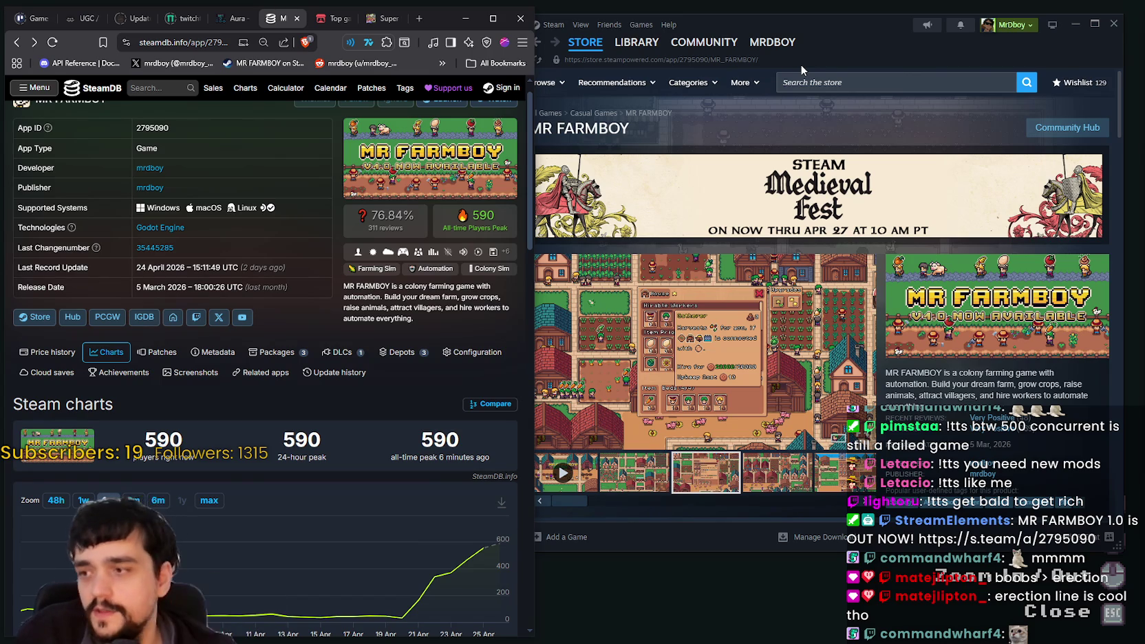
Step the player chart through 3m, 1m and 1w, then widen it back to 1m
left_click(133, 500)
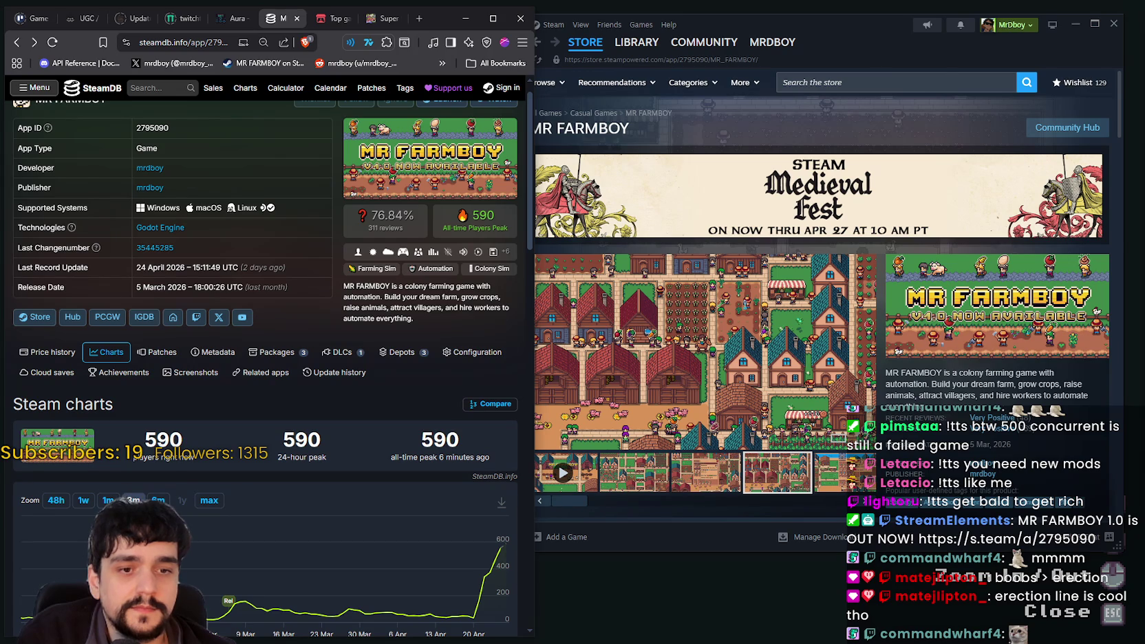
left_click(108, 500)
left_click(83, 500)
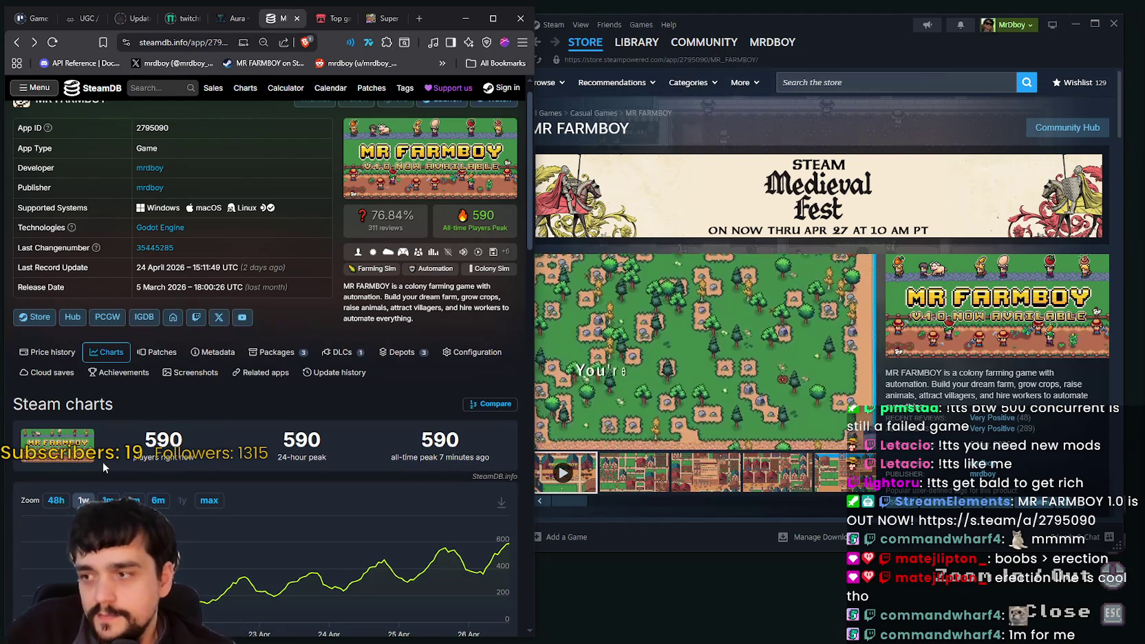
left_click(108, 500)
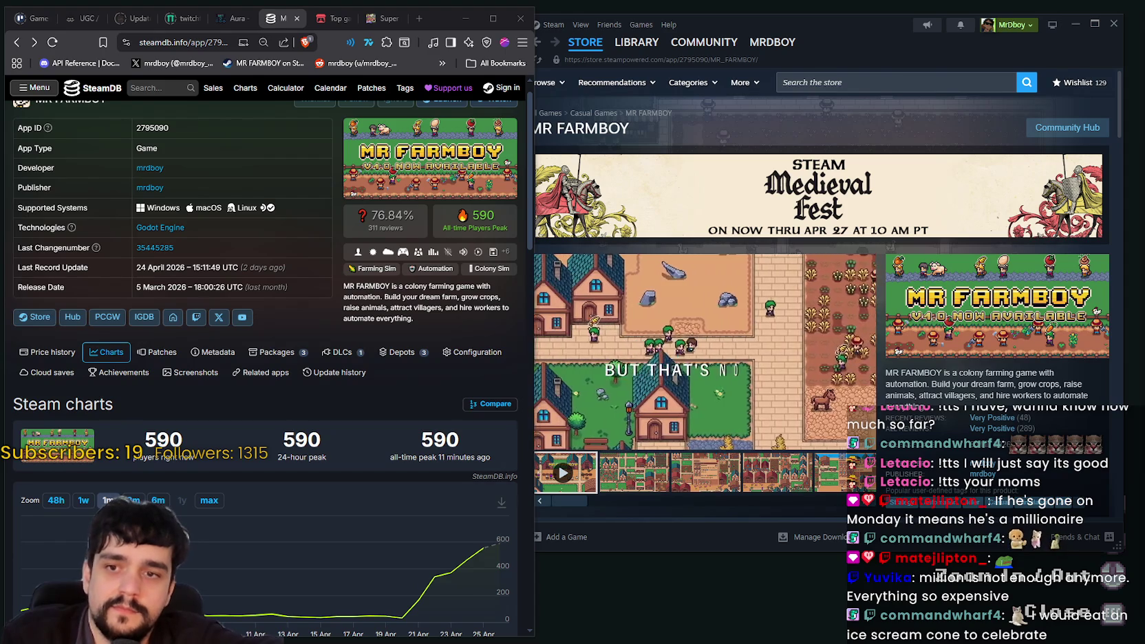
Scroll down the MR FARMBOY Steam store page
scroll(872, 352, "down", 3)
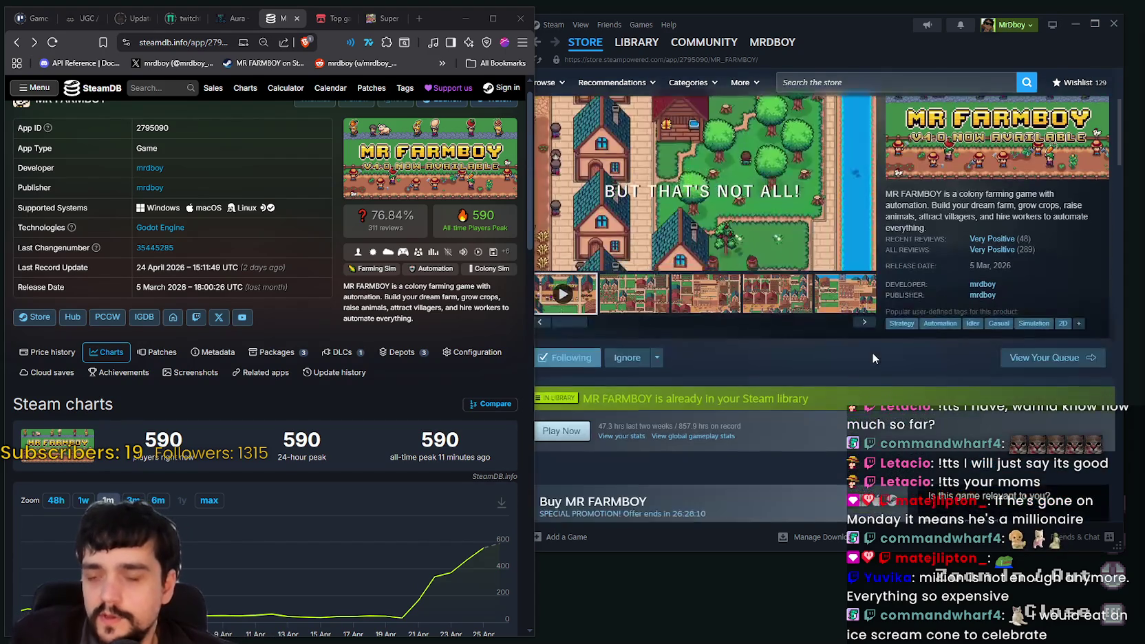
Scroll down the store page and open the latest MR FARMBOY update announcement
scroll(688, 432, "down", 4)
scroll(674, 412, "down", 3)
scroll(653, 397, "down", 3)
scroll(654, 397, "down", 1)
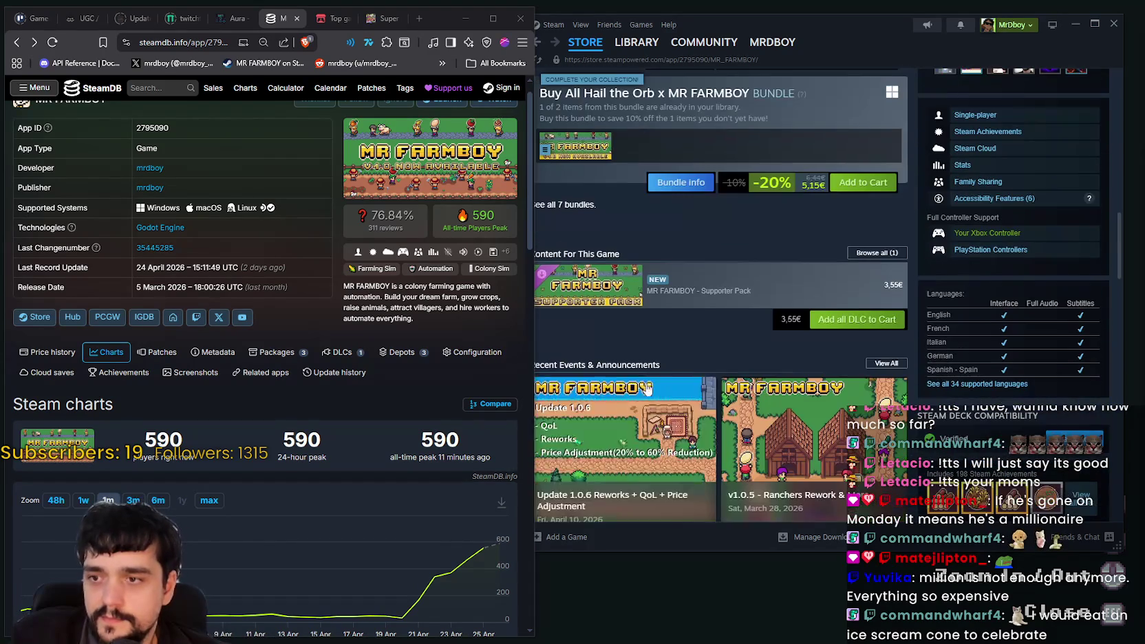
scroll(733, 356, "down", 2)
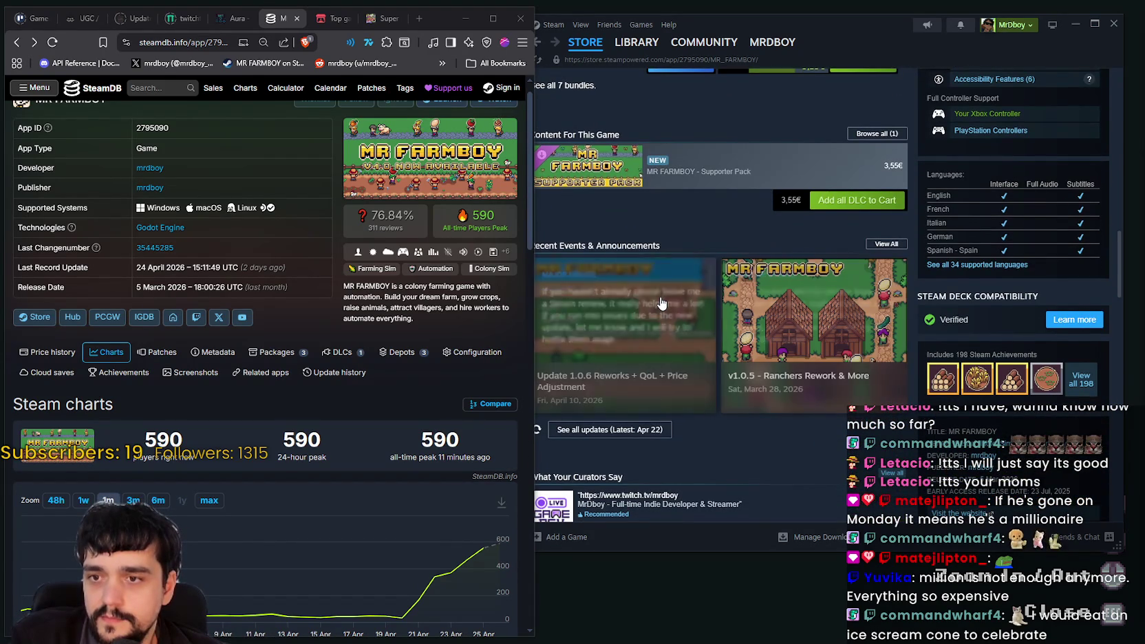
left_click(628, 432)
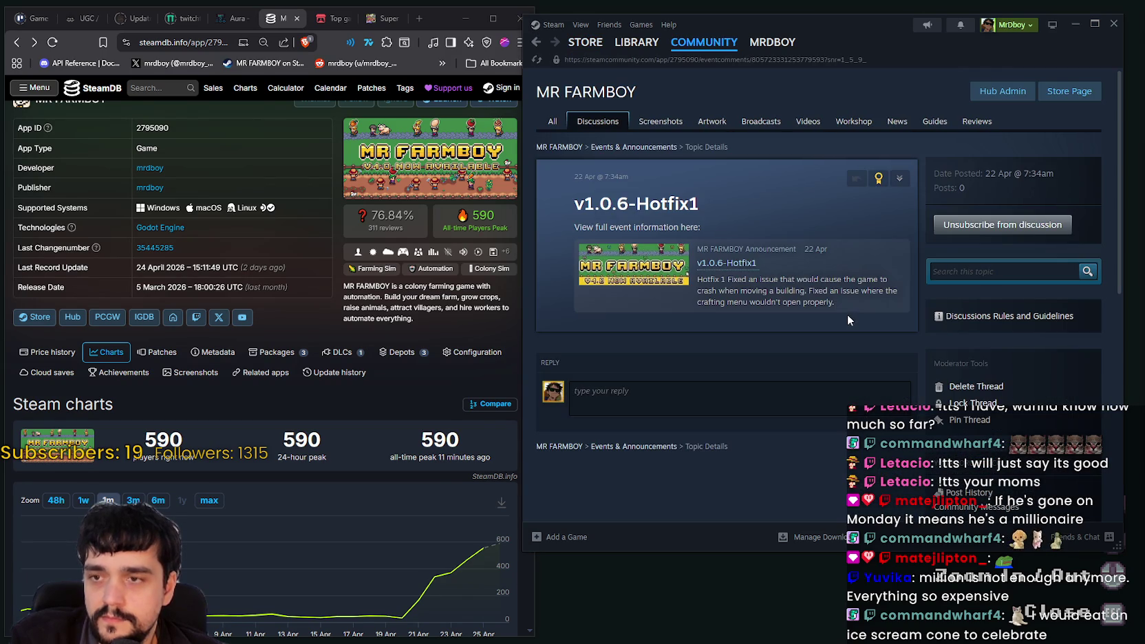
Go to Discussions, pick Bugs & Technical Issues, and open the Gamepad thread
left_click(606, 121)
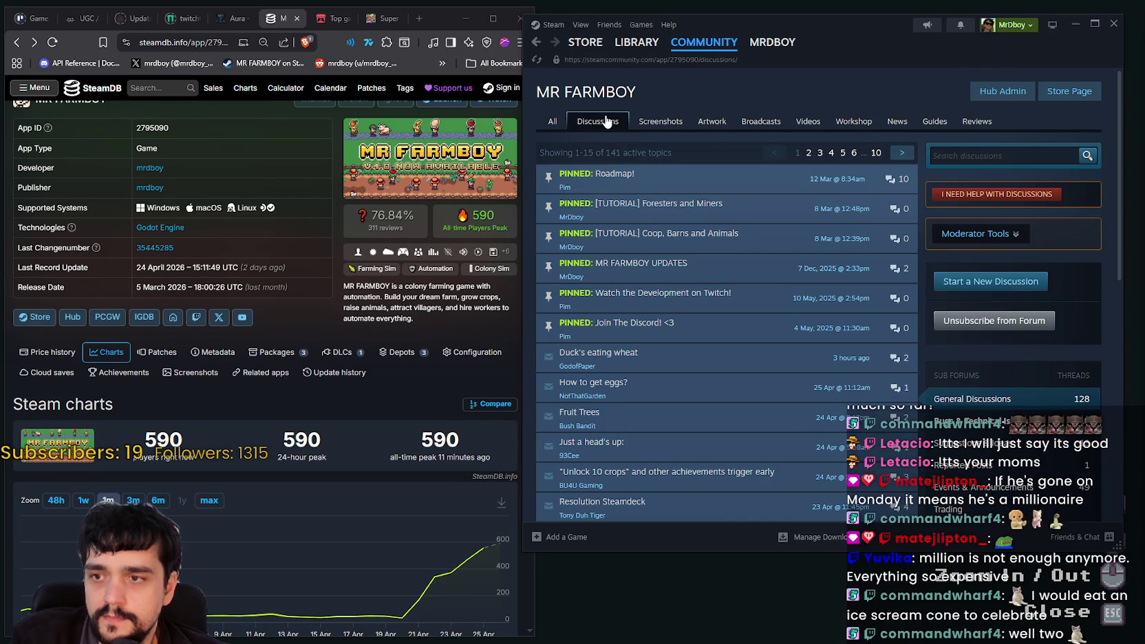
left_click(967, 427)
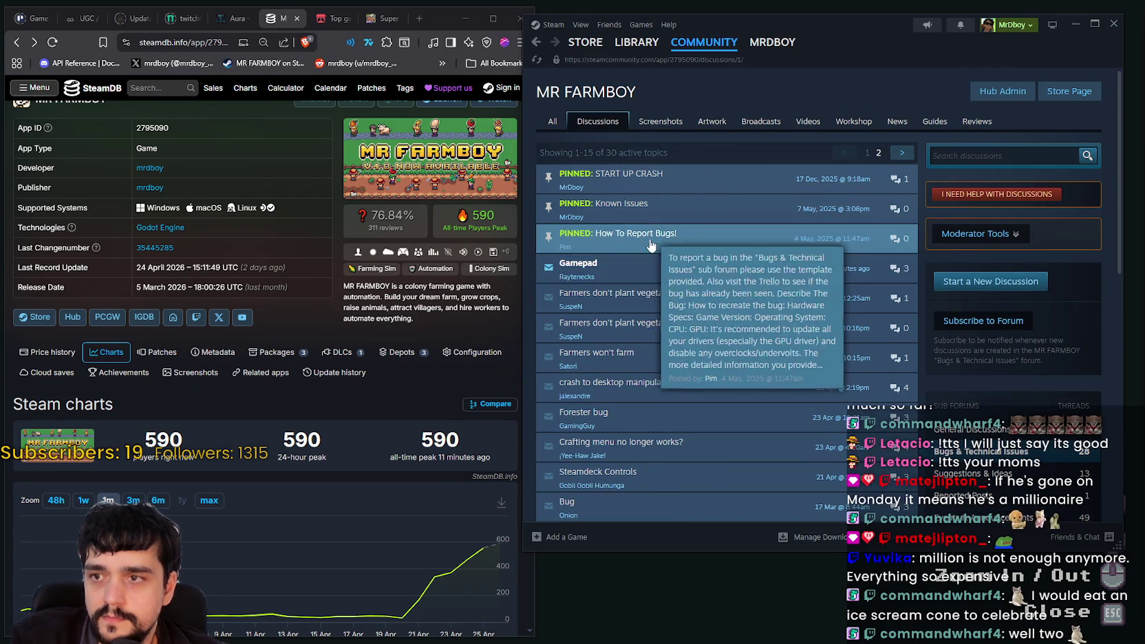
left_click(653, 264)
Highlight passages of the newest Gamepad comment about navigation stopping and holding buttons
left_click_drag(573, 227, 703, 273)
scroll(707, 272, "down", 3)
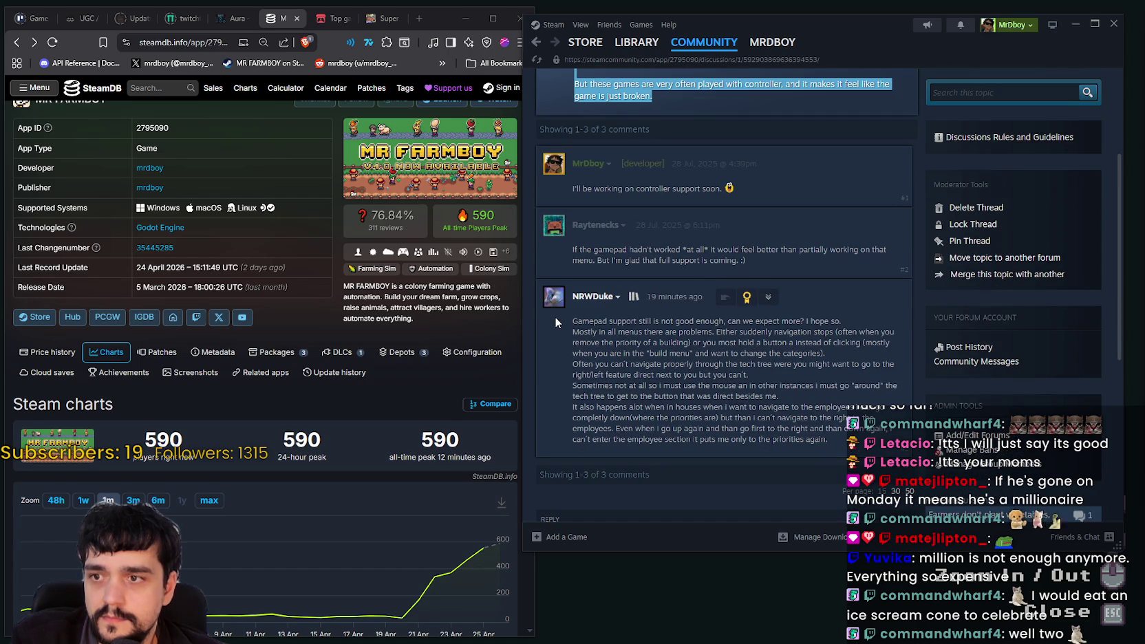
left_click_drag(571, 321, 693, 321)
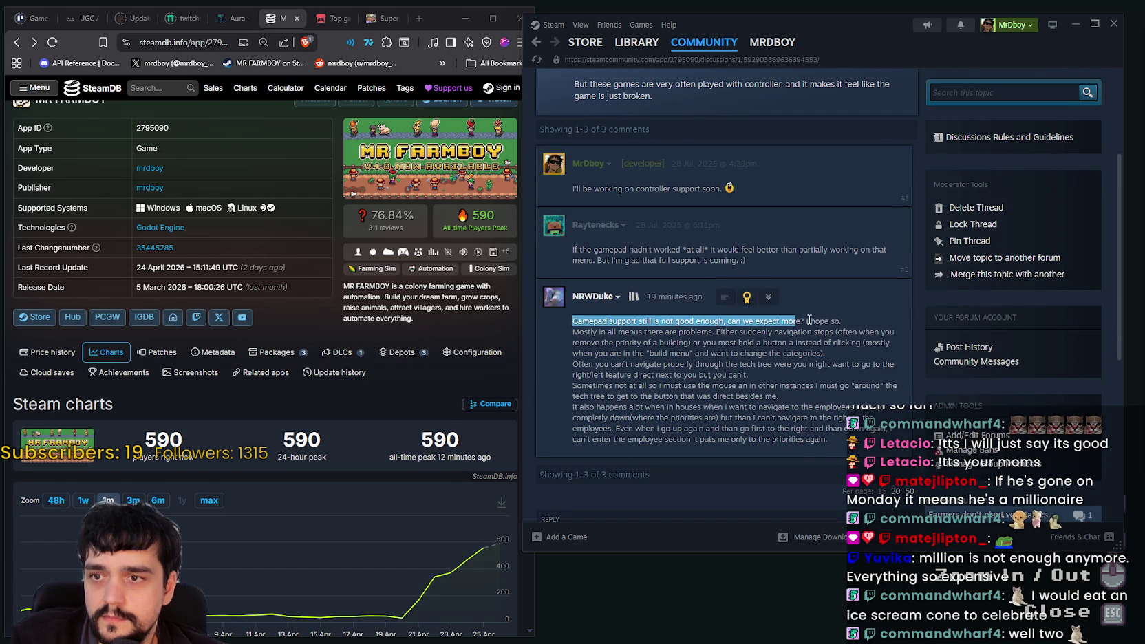
left_click_drag(839, 321, 605, 332)
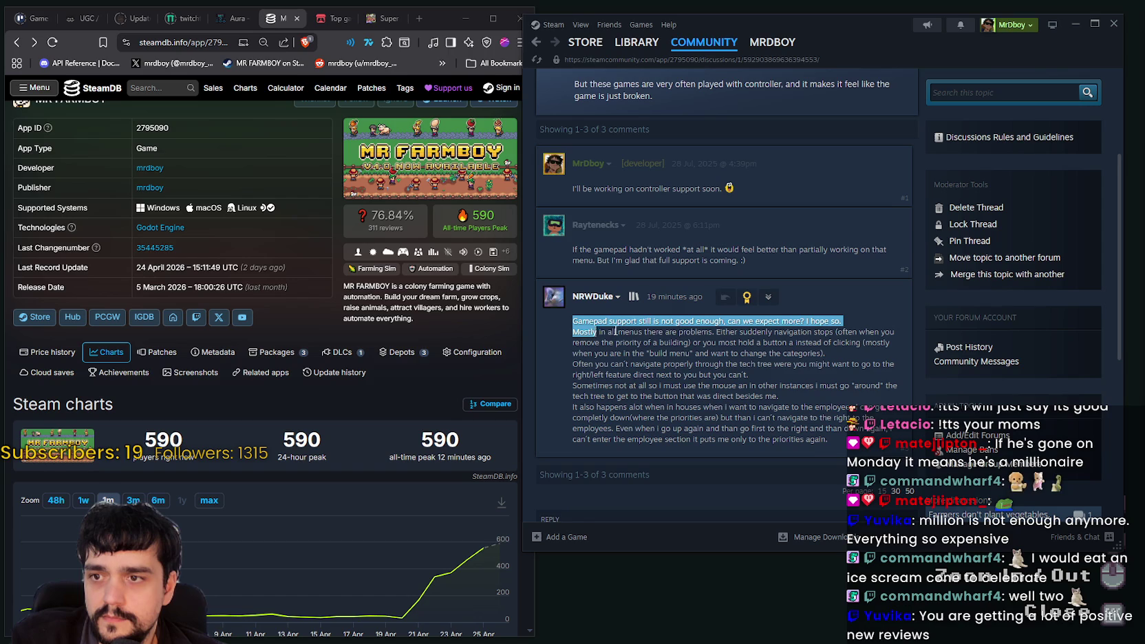
double_click(791, 332)
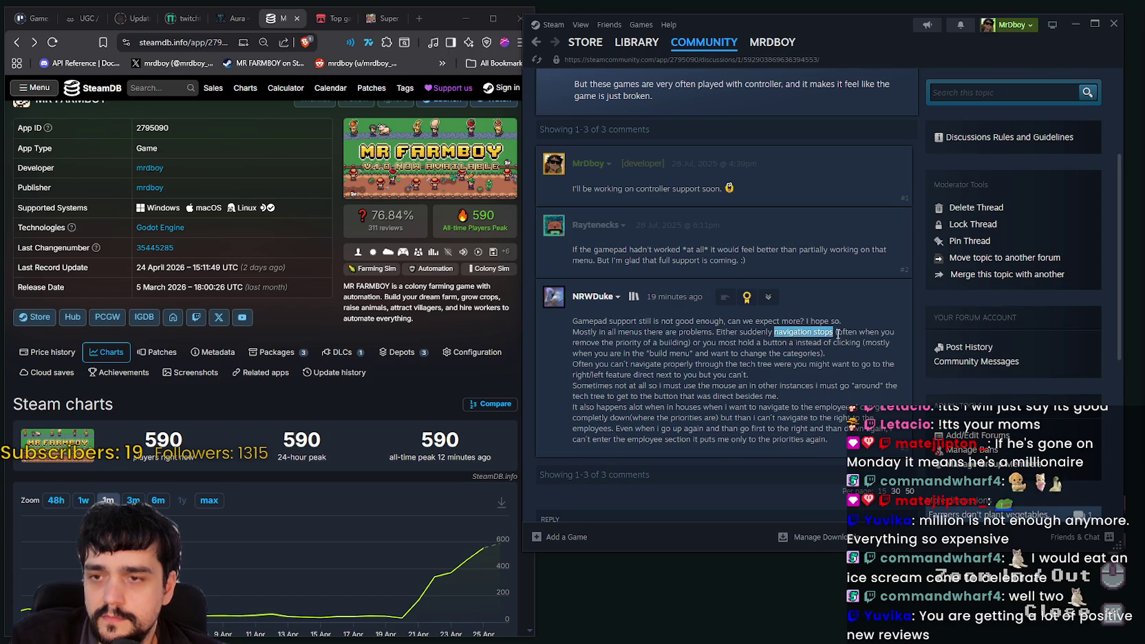
mouse_move(873, 331)
left_mouse_down()
mouse_move(633, 321)
mouse_move(596, 341)
left_mouse_up()
double_click(728, 341)
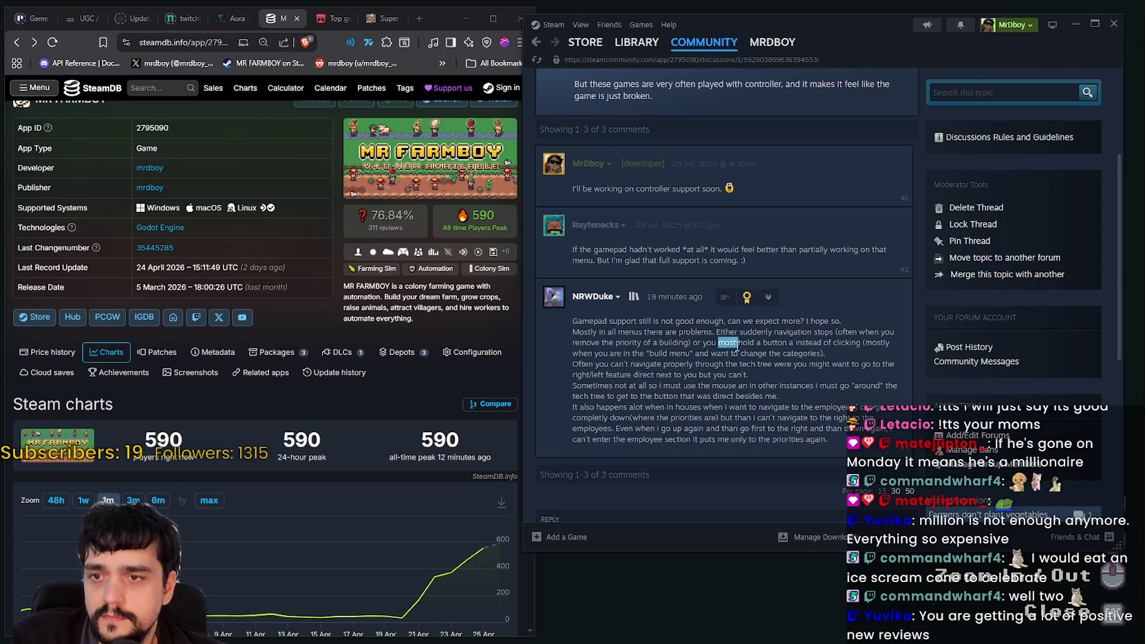
left_click_drag(819, 352, 819, 351)
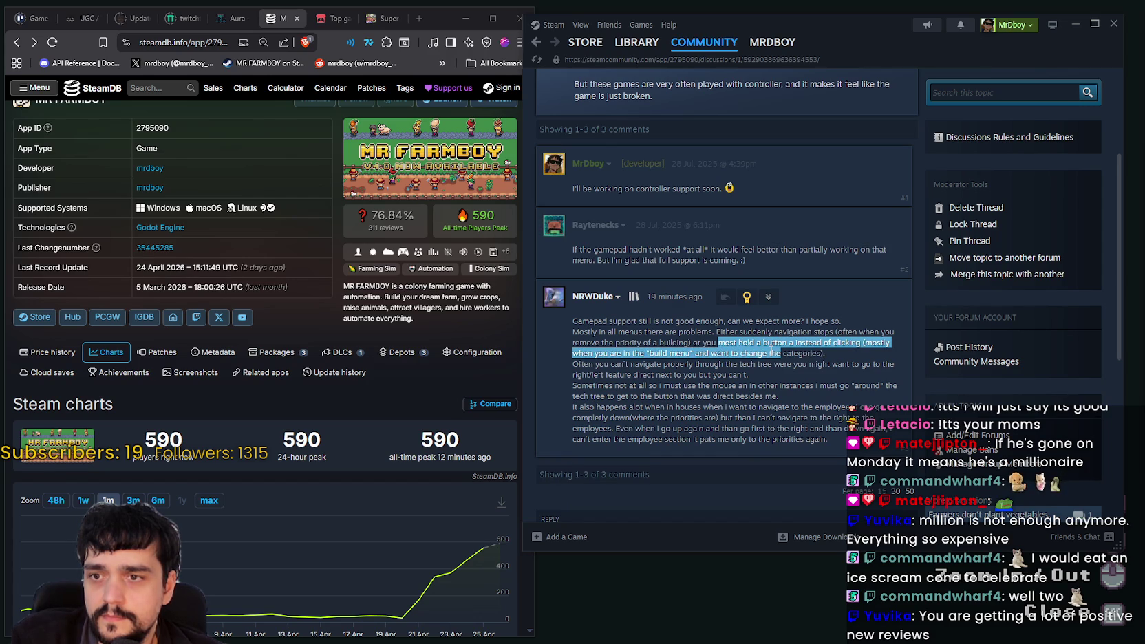
double_click(774, 353)
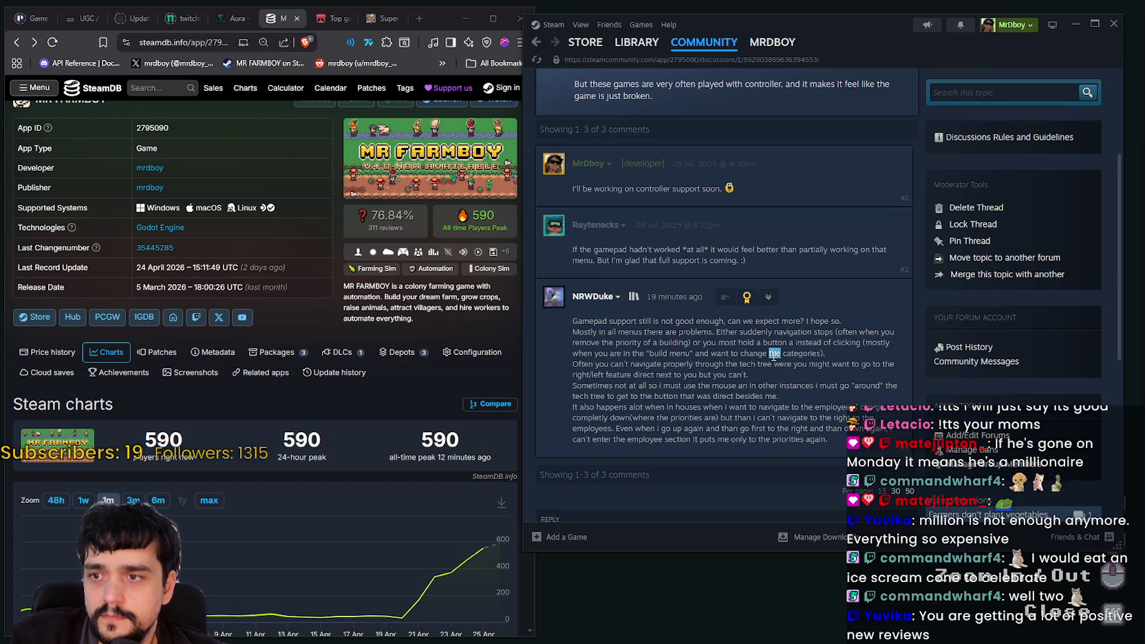
left_click(621, 357)
Highlight the complaint about navigating to employees, then return to the MR FARMBOY store page
scroll(647, 344, "down", 1)
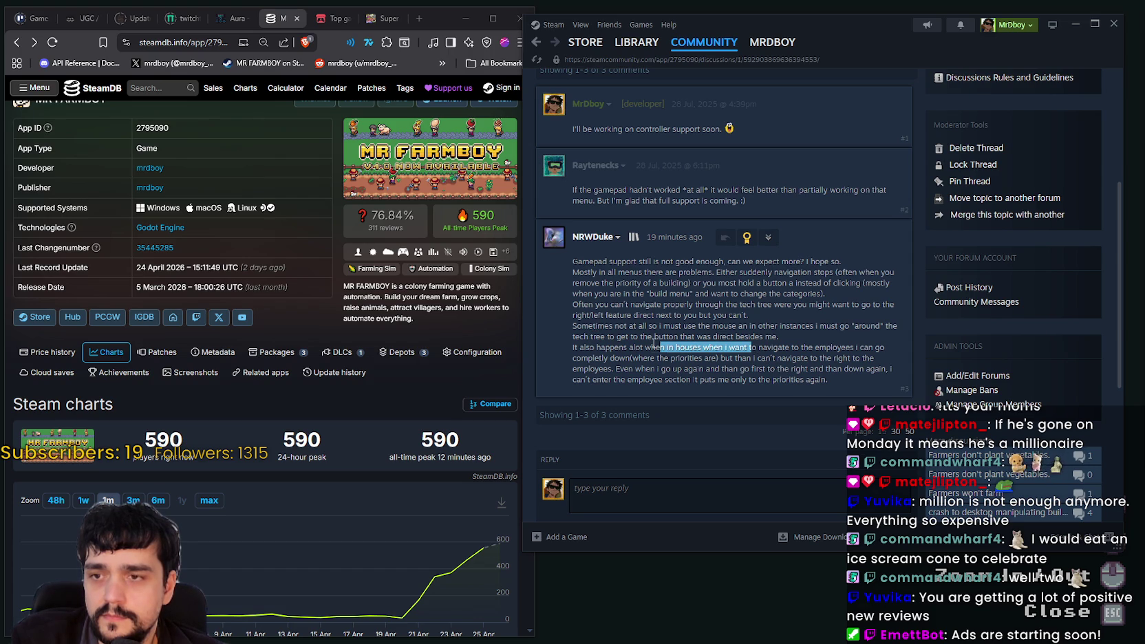
left_click_drag(705, 339, 896, 352)
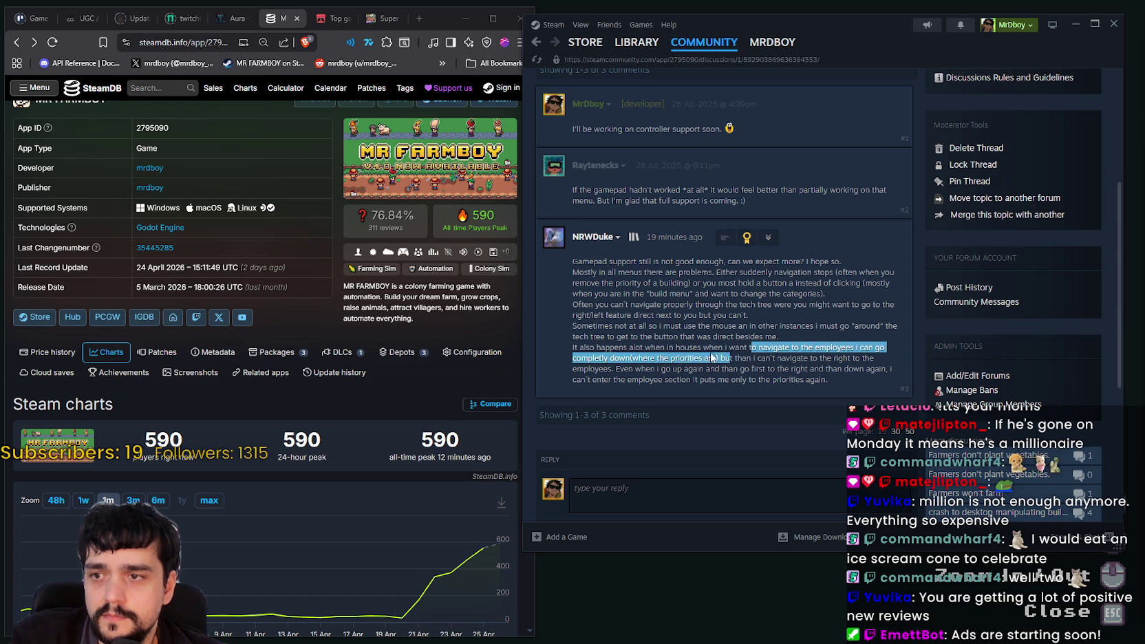
left_click_drag(896, 352, 667, 381)
left_click(667, 381)
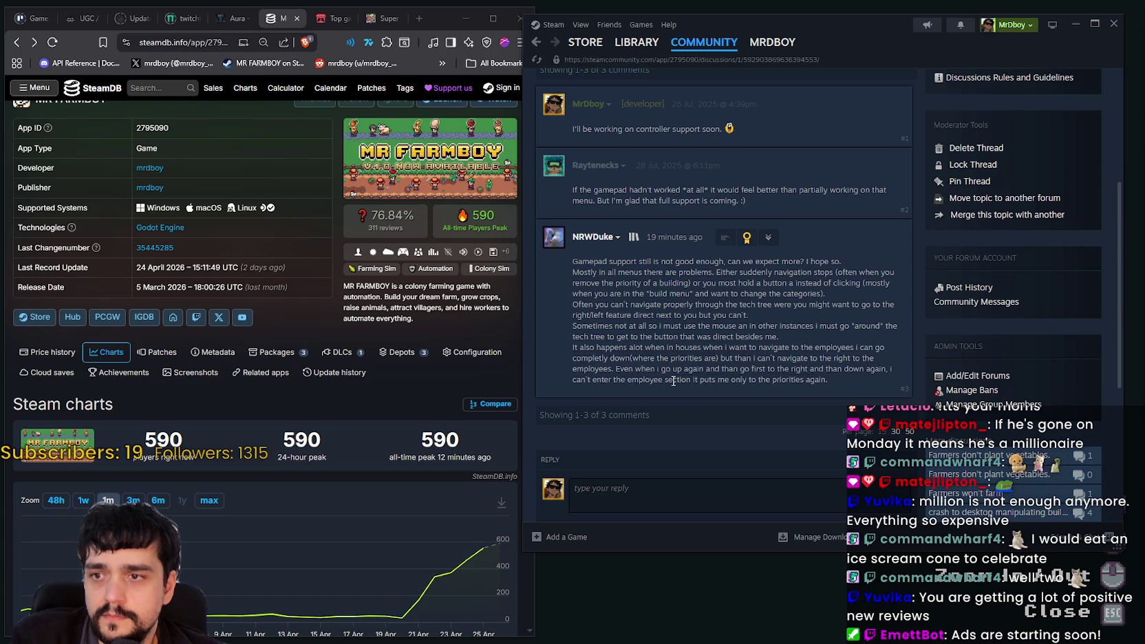
scroll(807, 282, "up", 4)
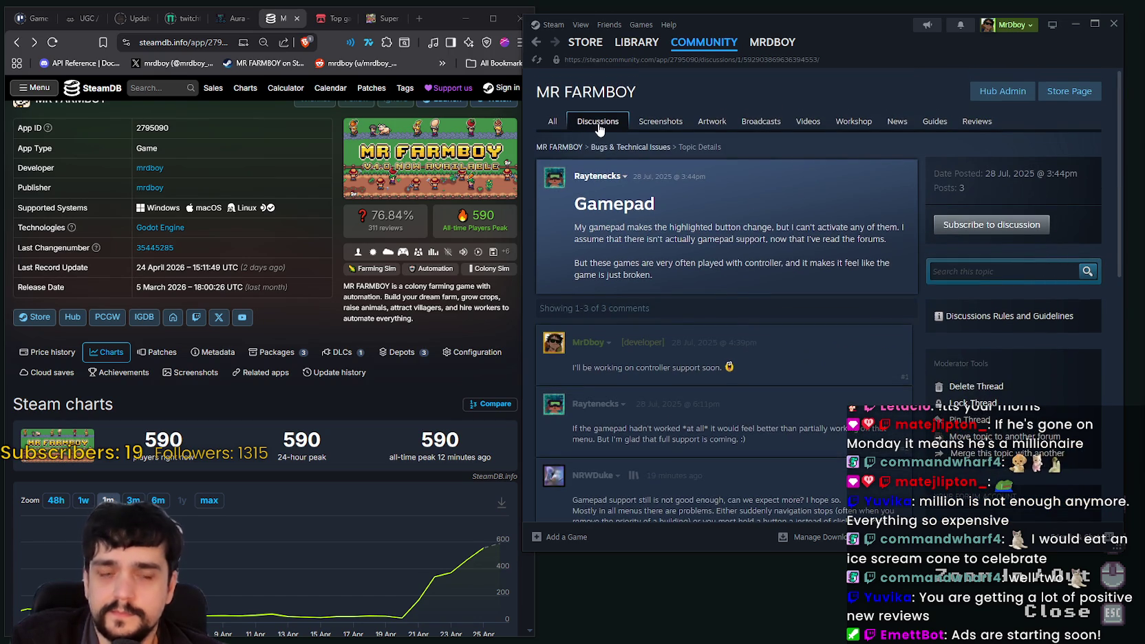
left_click(1061, 93)
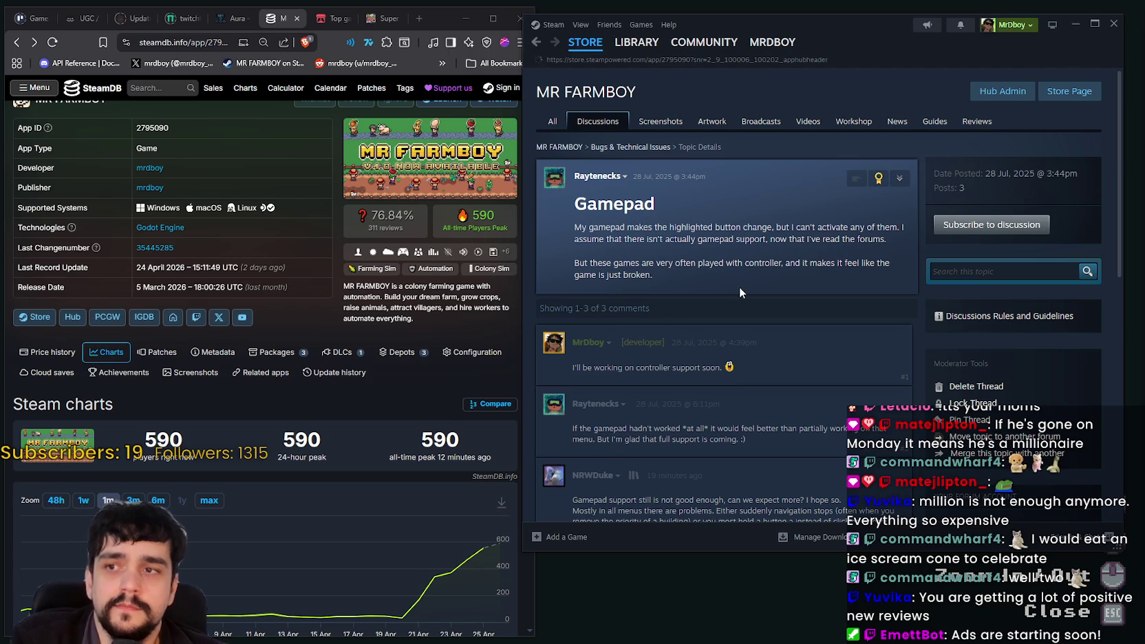
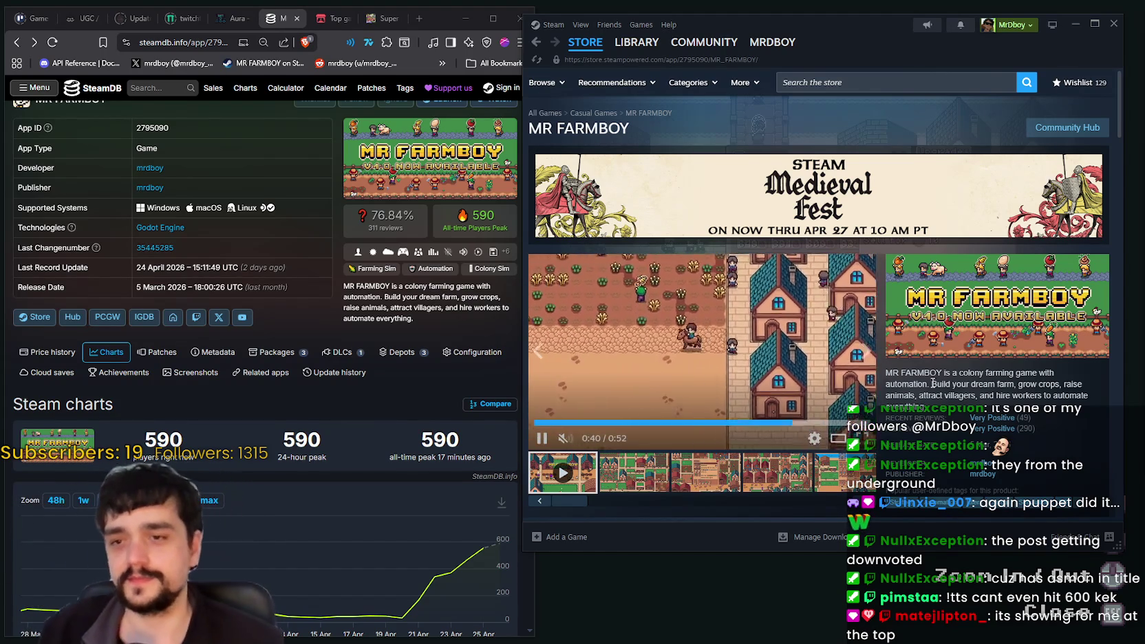
Highlight and clear the game's short description, then show the second gameplay screenshot in the media viewer
mouse_move(885, 372)
left_mouse_down()
mouse_move(941, 396)
mouse_move(1088, 396)
left_mouse_up()
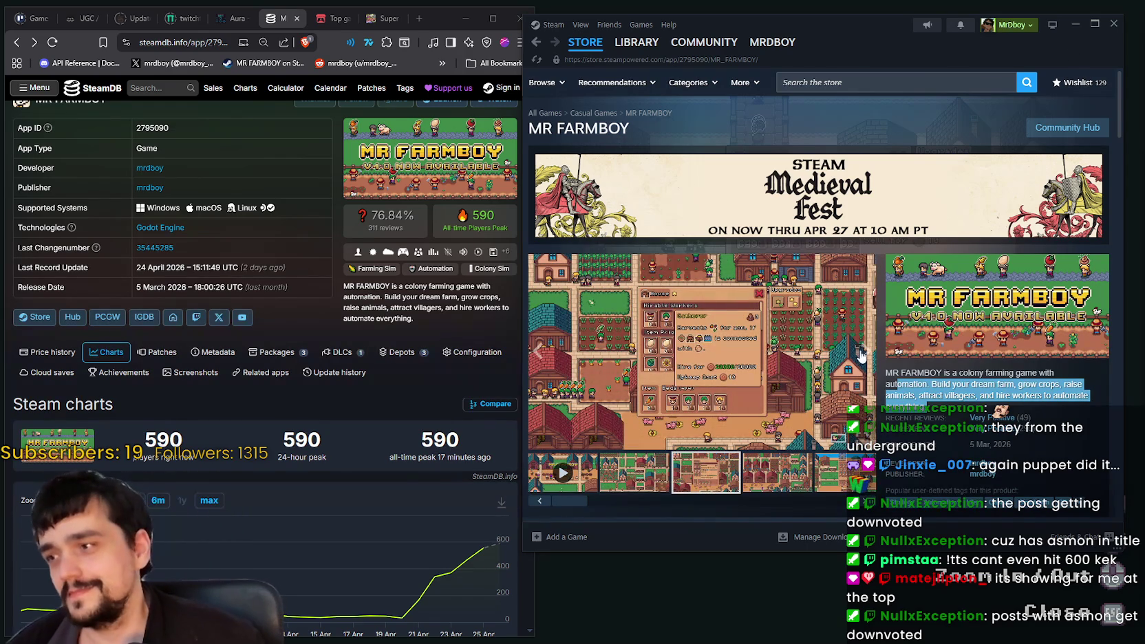
left_click(567, 390)
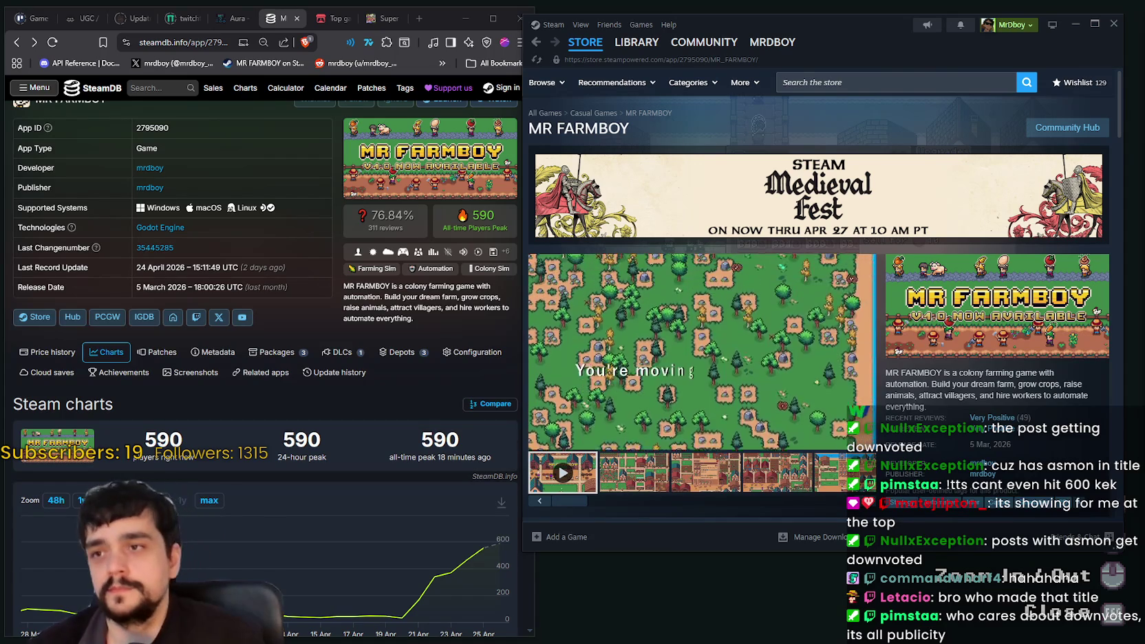
left_click(665, 457)
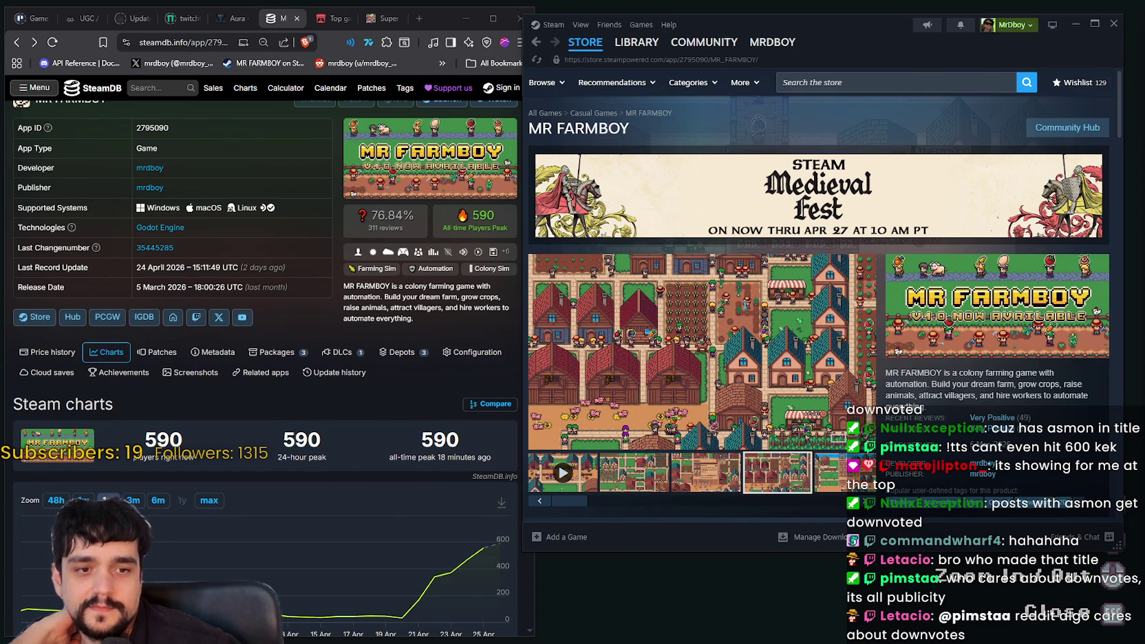
key("alt+Tab")
Zoom main_atlas.png to about 300% and pan so the bag icon is centred
scroll(809, 361, "up", 2)
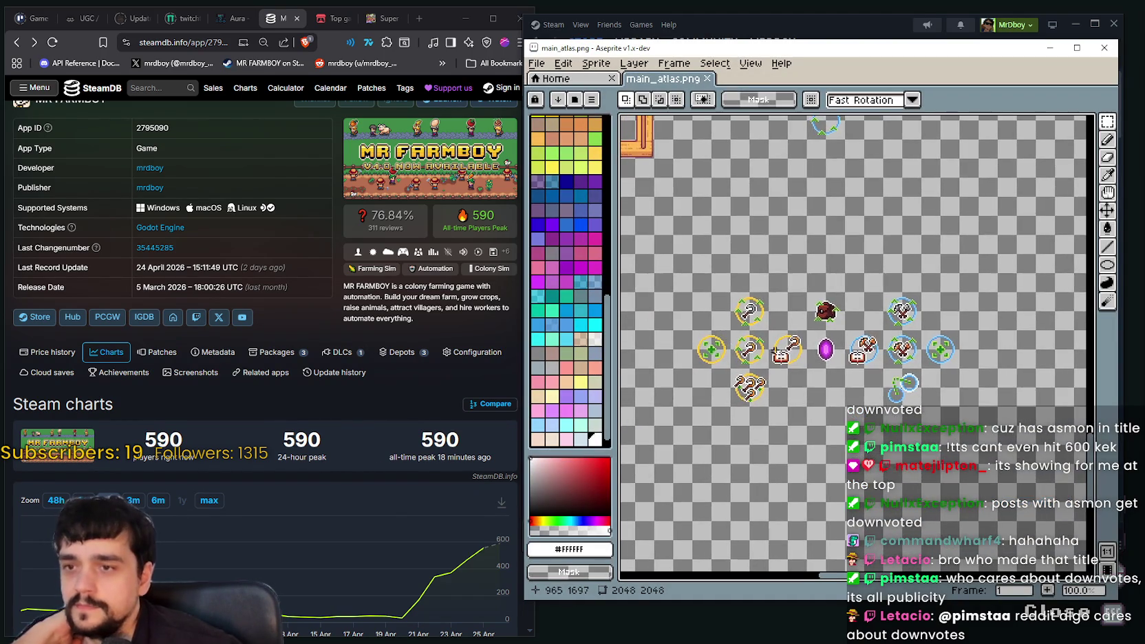
scroll(810, 360, "up", 1)
scroll(809, 361, "down", 2)
scroll(791, 351, "up", 1)
scroll(770, 344, "up", 1)
scroll(755, 335, "up", 1)
scroll(754, 335, "down", 1)
scroll(756, 334, "down", 1)
scroll(758, 332, "up", 2)
scroll(762, 327, "down", 2)
scroll(738, 318, "up", 2)
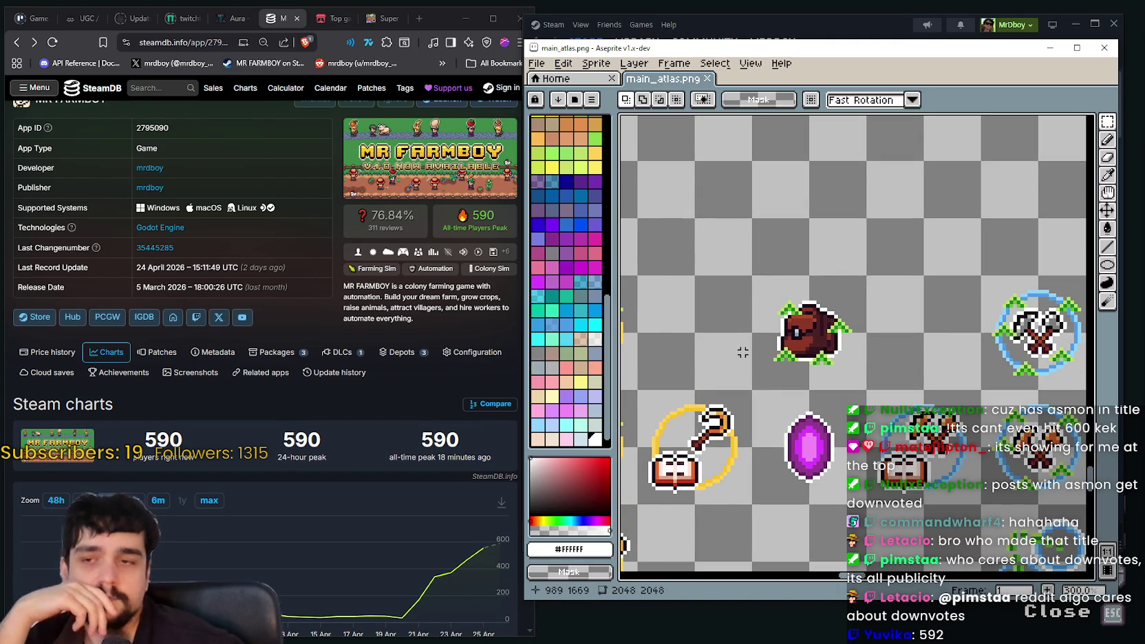
left_click_drag(739, 352, 731, 373)
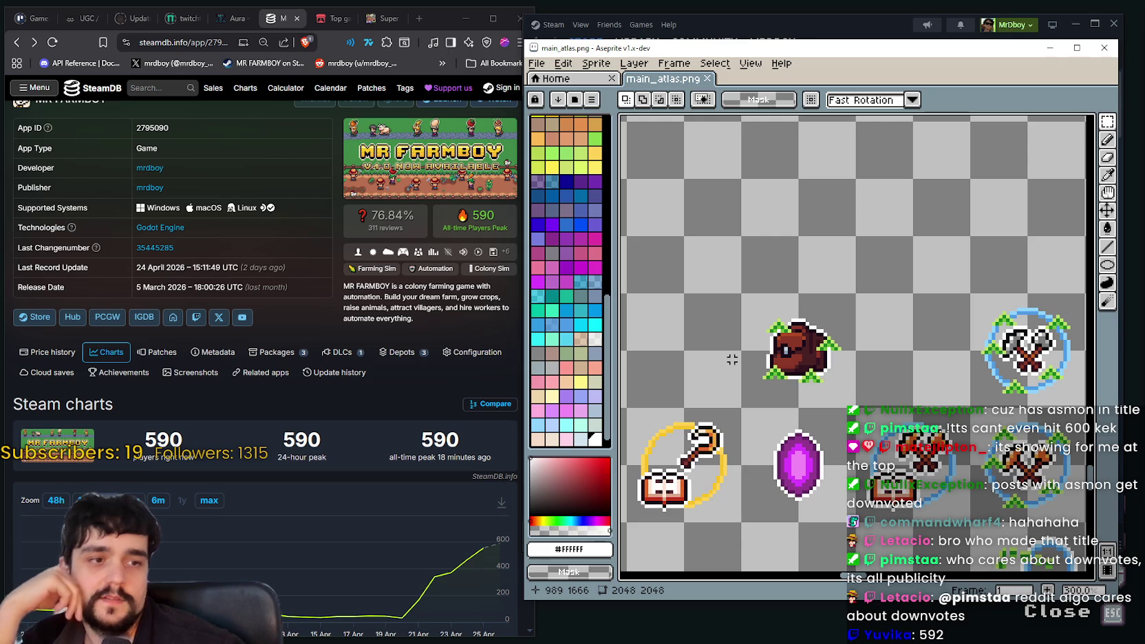
Reload the SteamDB page's player counts, then bring the atlas back in front
right_click(417, 388)
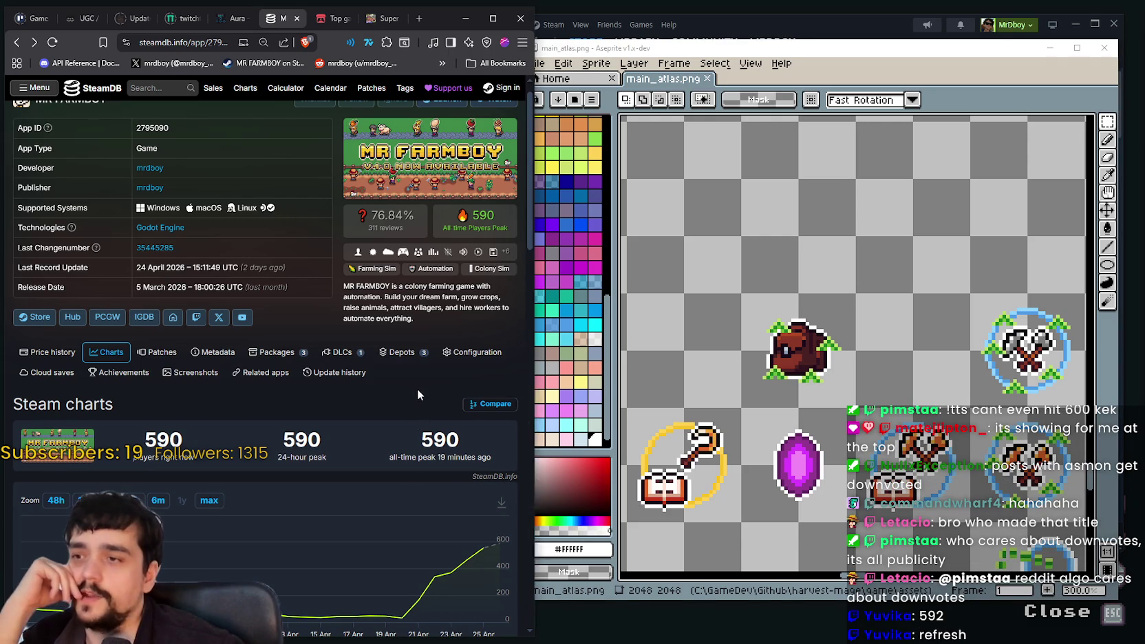
left_click(454, 439)
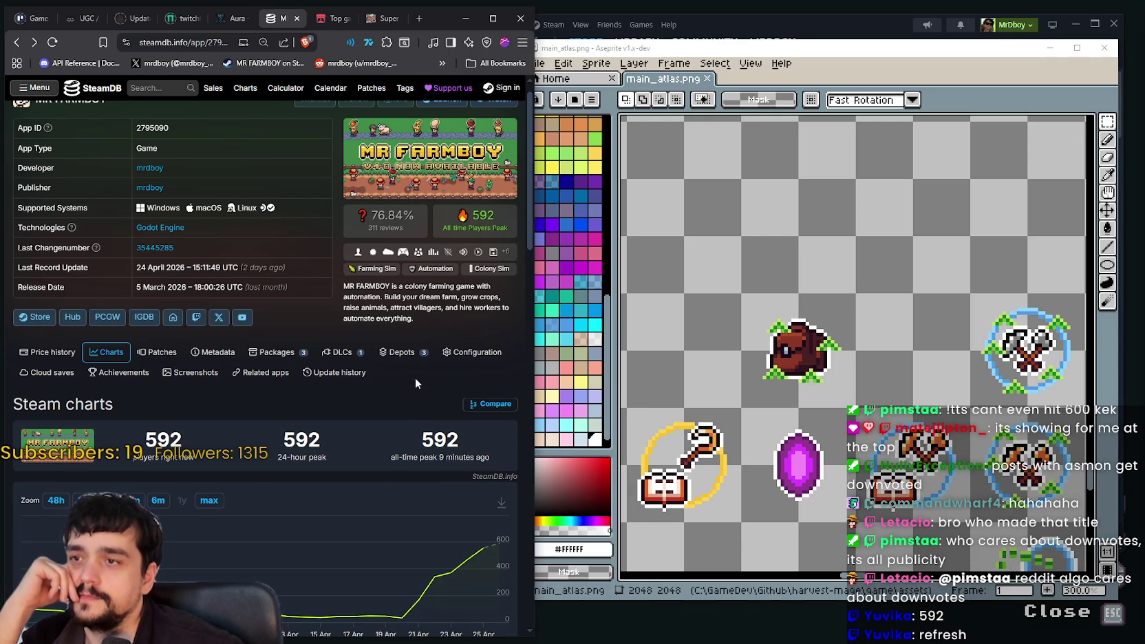
left_click(888, 390)
scroll(888, 390, "down", 2)
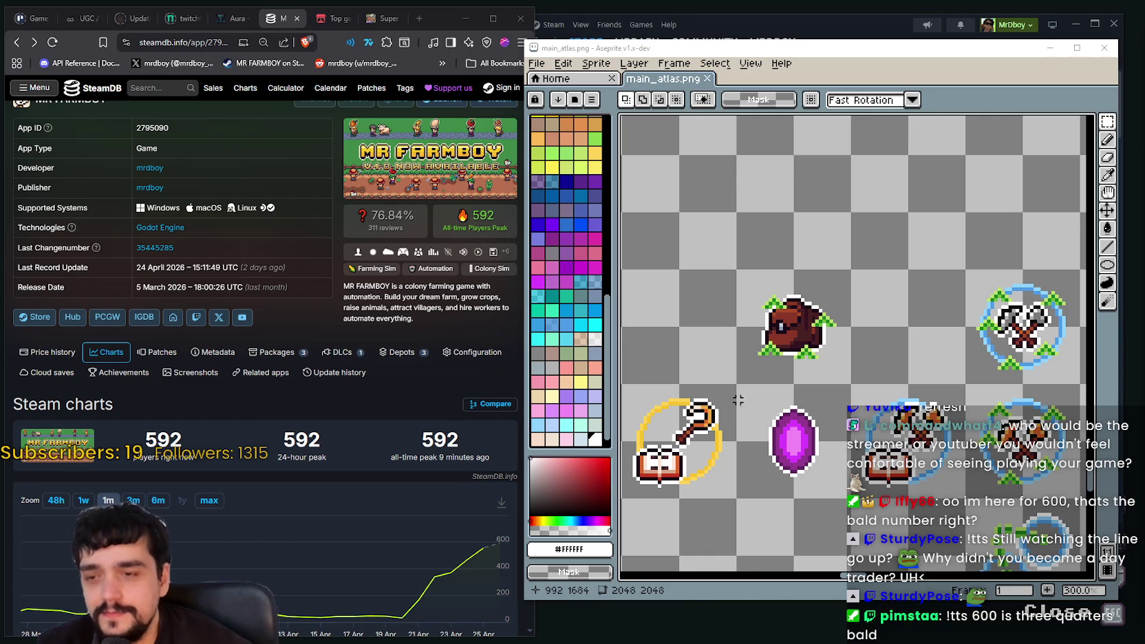
Zoom and pan across the skill icons, bringing the purple gem and blue icons into view
scroll(731, 403, "down", 1)
left_click_drag(731, 403, 780, 374)
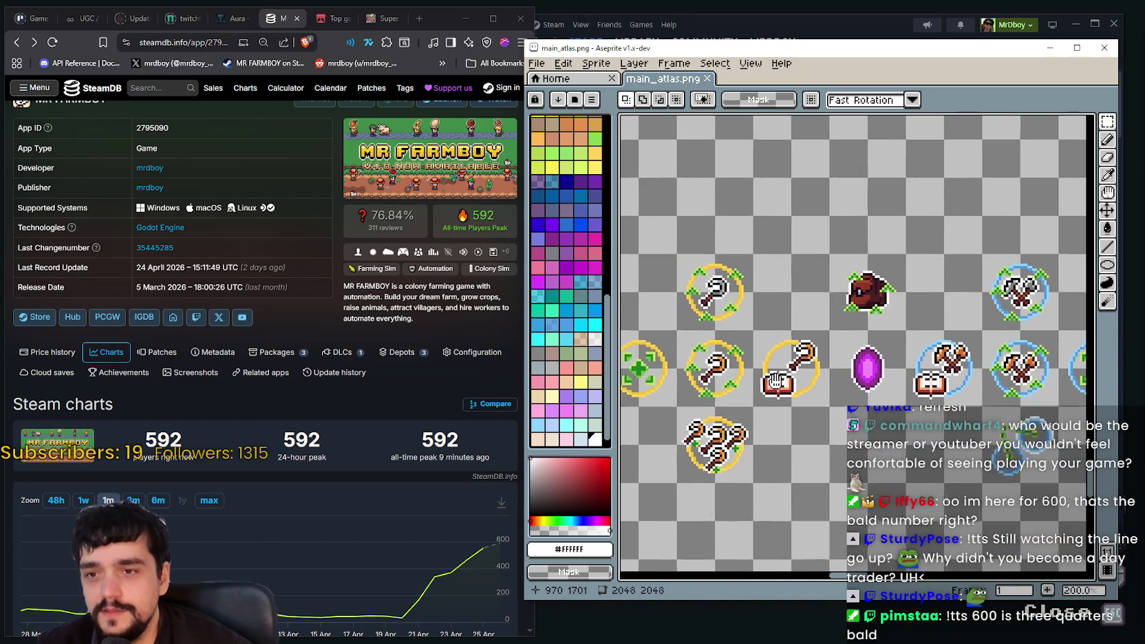
mouse_move(924, 268)
left_mouse_down()
mouse_move(818, 394)
mouse_move(745, 248)
left_mouse_up()
scroll(745, 248, "up", 1)
left_click_drag(648, 410, 751, 386)
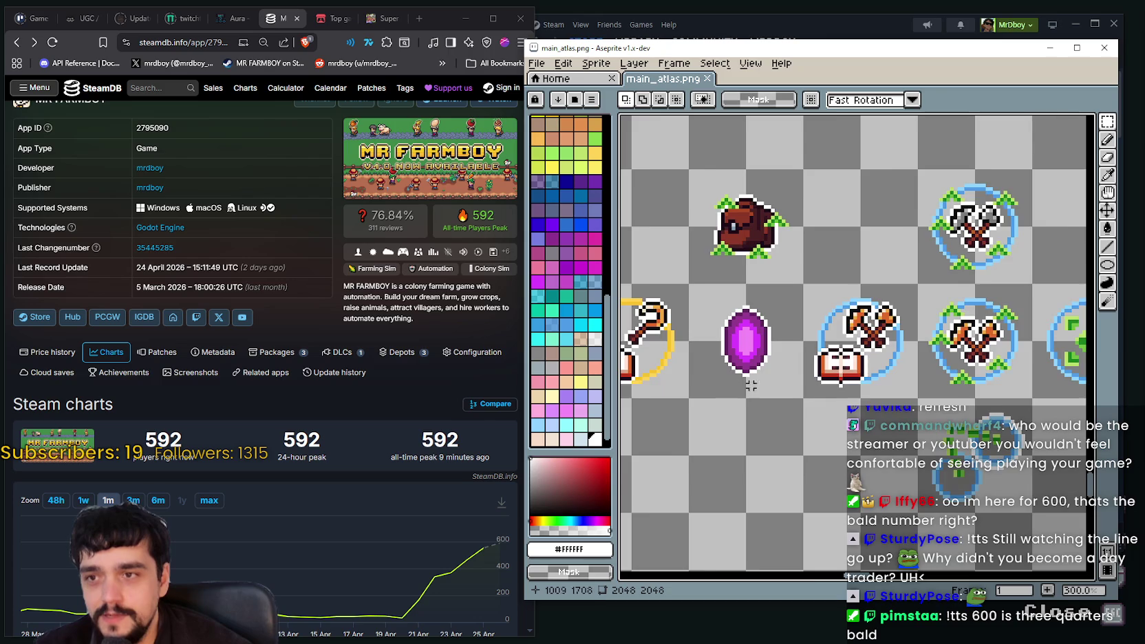
scroll(750, 386, "down", 3)
scroll(750, 386, "up", 3)
mouse_move(863, 383)
left_mouse_down()
mouse_move(745, 429)
mouse_move(923, 467)
mouse_move(879, 410)
mouse_move(789, 449)
left_mouse_up()
left_click_drag(953, 489, 806, 399)
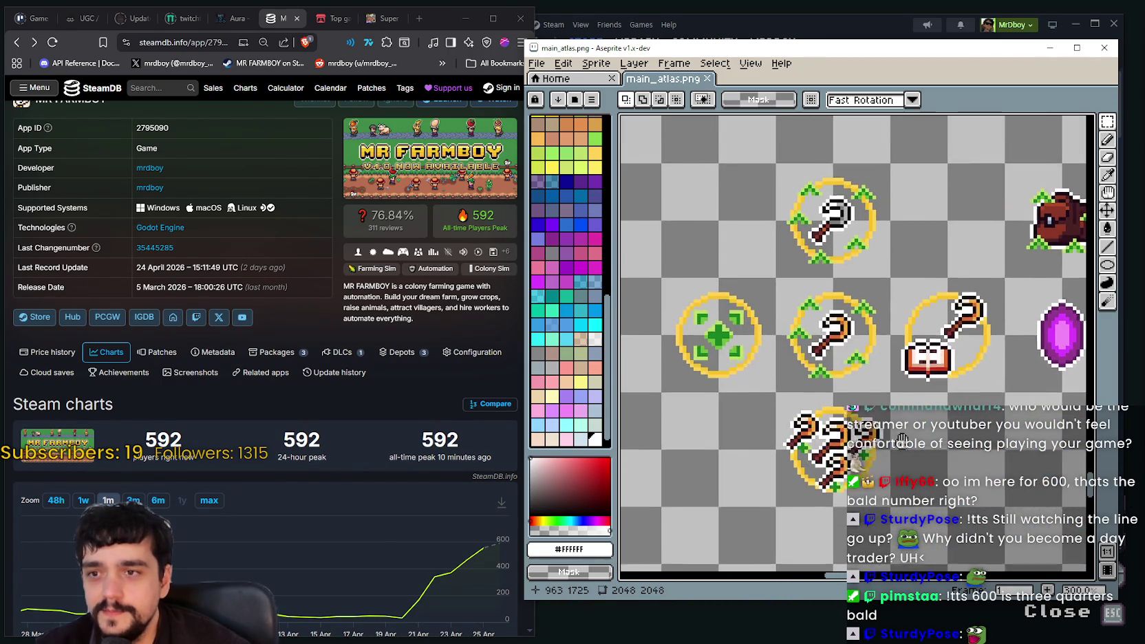
scroll(789, 219, "down", 1)
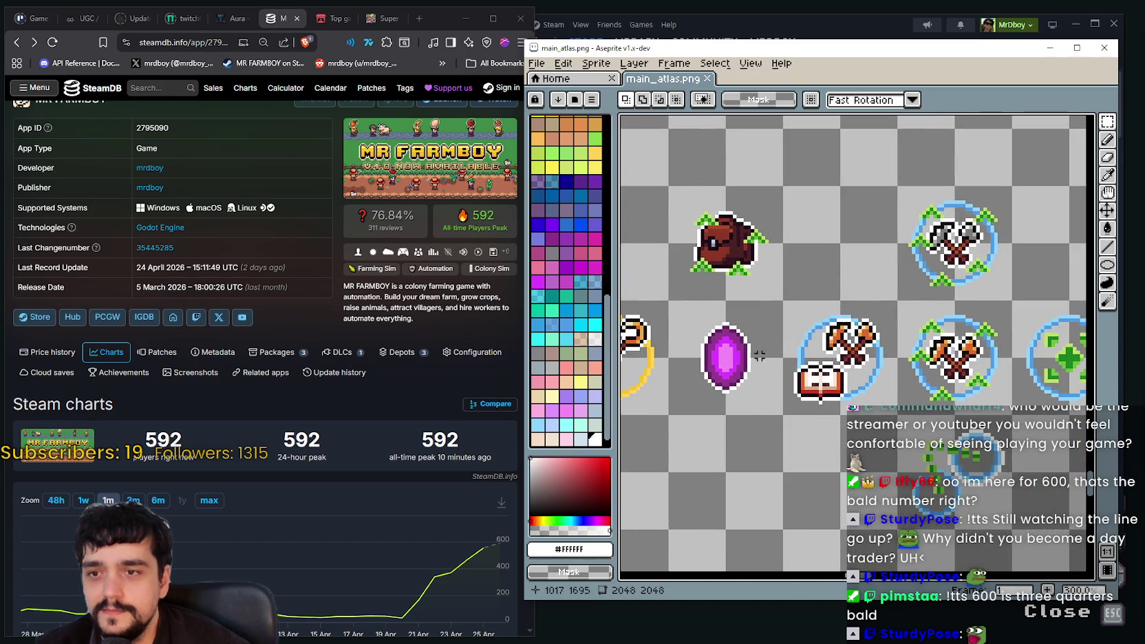
scroll(789, 219, "down", 1)
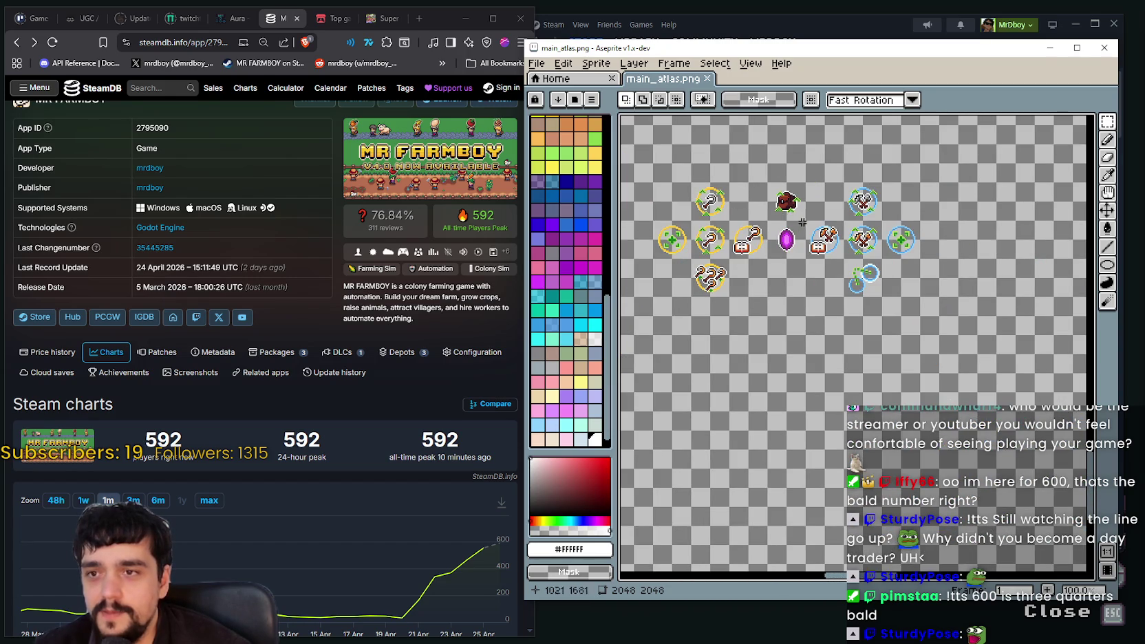
Frame the whole icon cluster in view, then bring the MR FARMBOY store page forward
left_click_drag(789, 222, 776, 379)
scroll(775, 378, "up", 2)
scroll(775, 378, "down", 2)
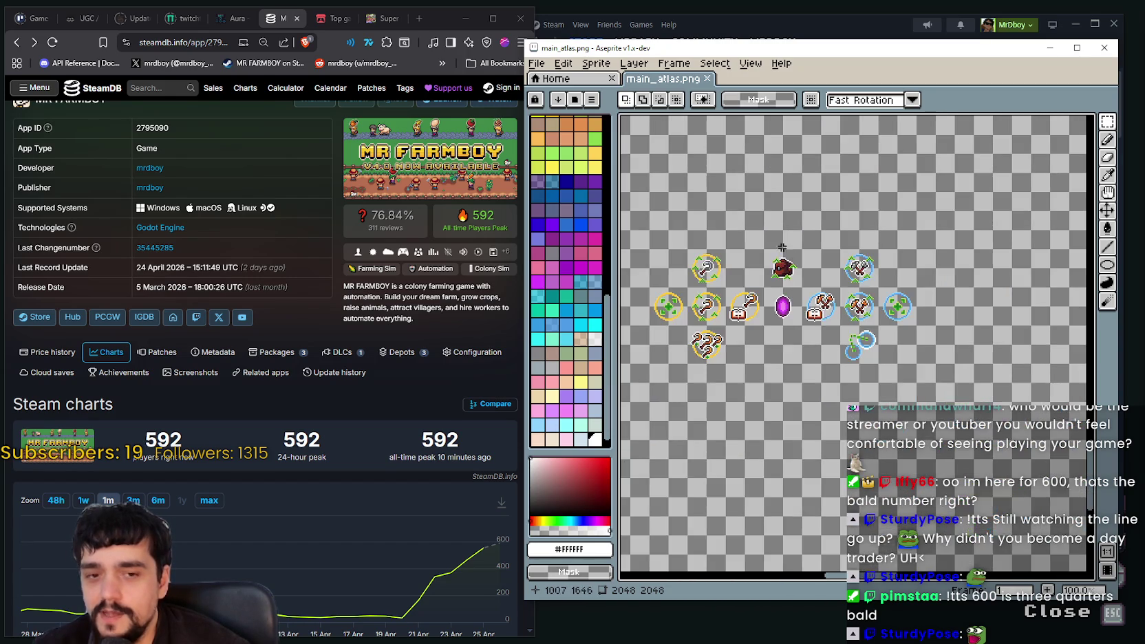
scroll(775, 377, "up", 1)
left_click_drag(786, 346, 778, 287)
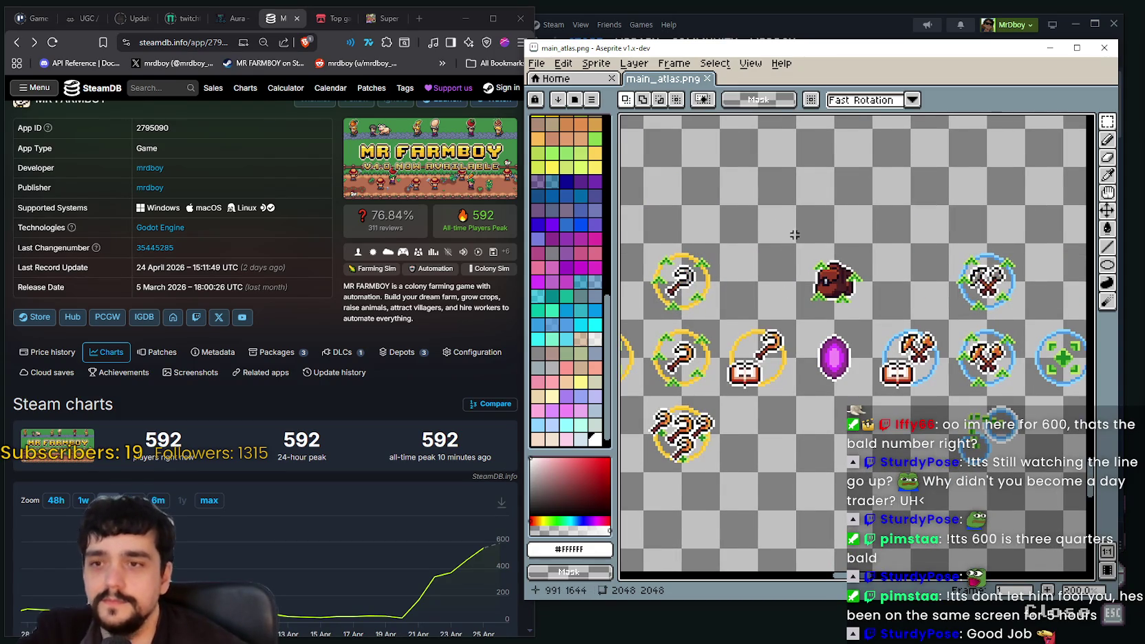
left_click_drag(828, 217, 821, 296)
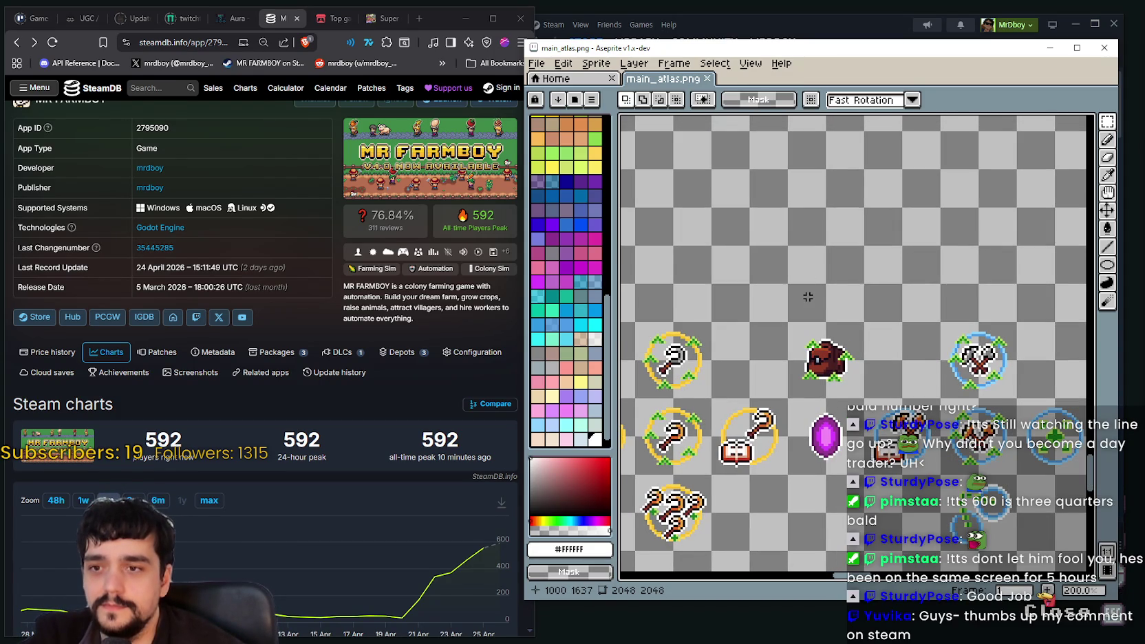
left_click_drag(808, 297, 869, 191)
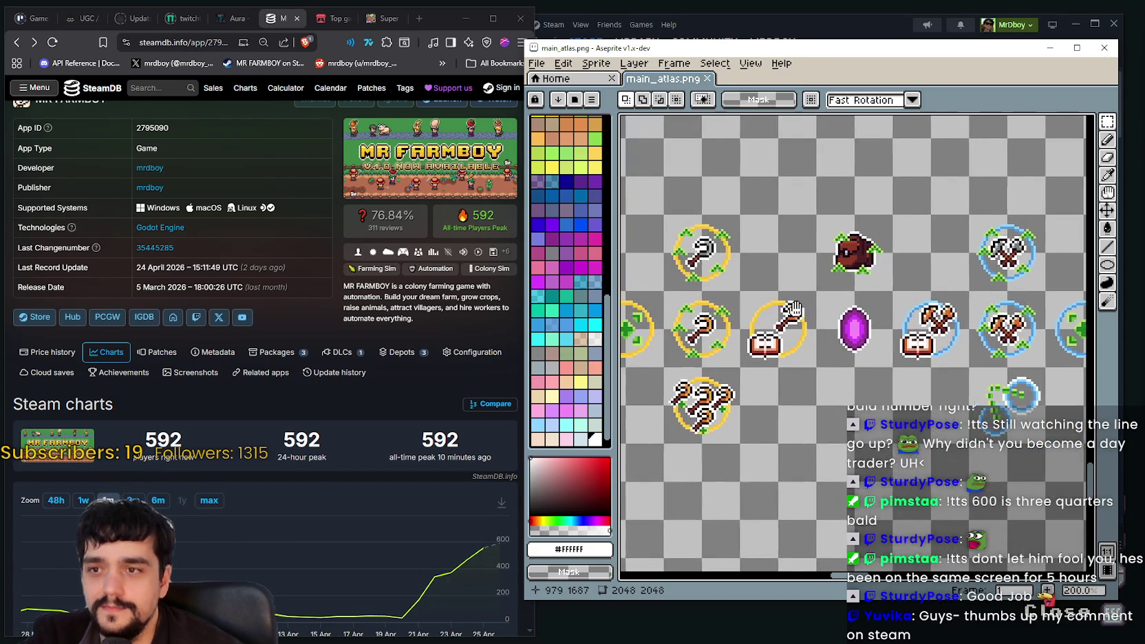
left_click_drag(918, 254, 846, 216)
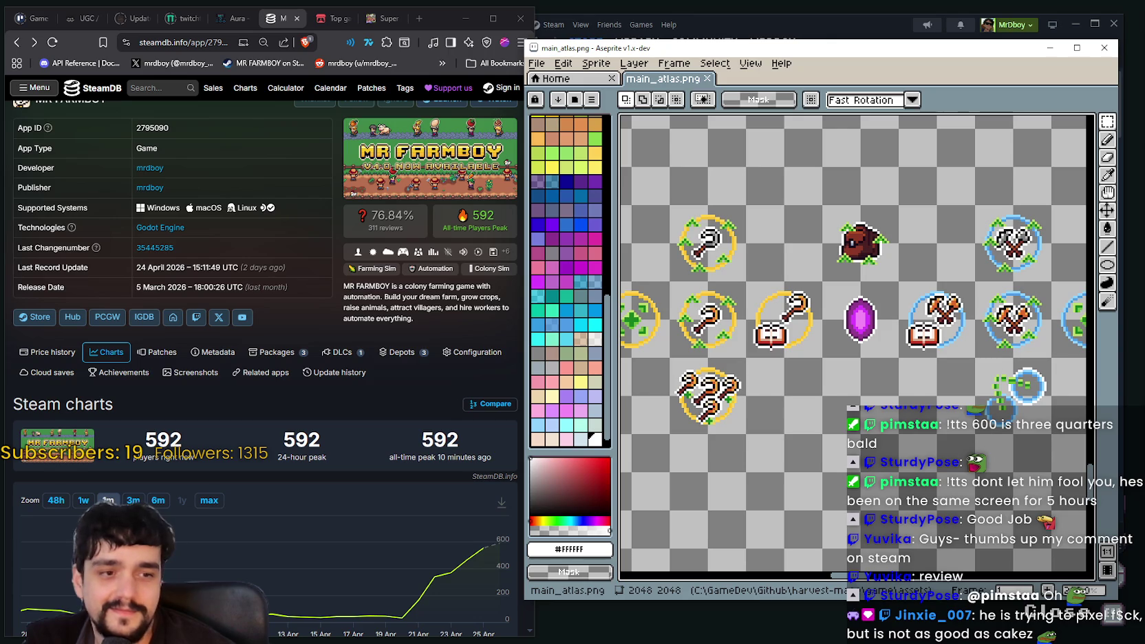
scroll(854, 346, "left", 2)
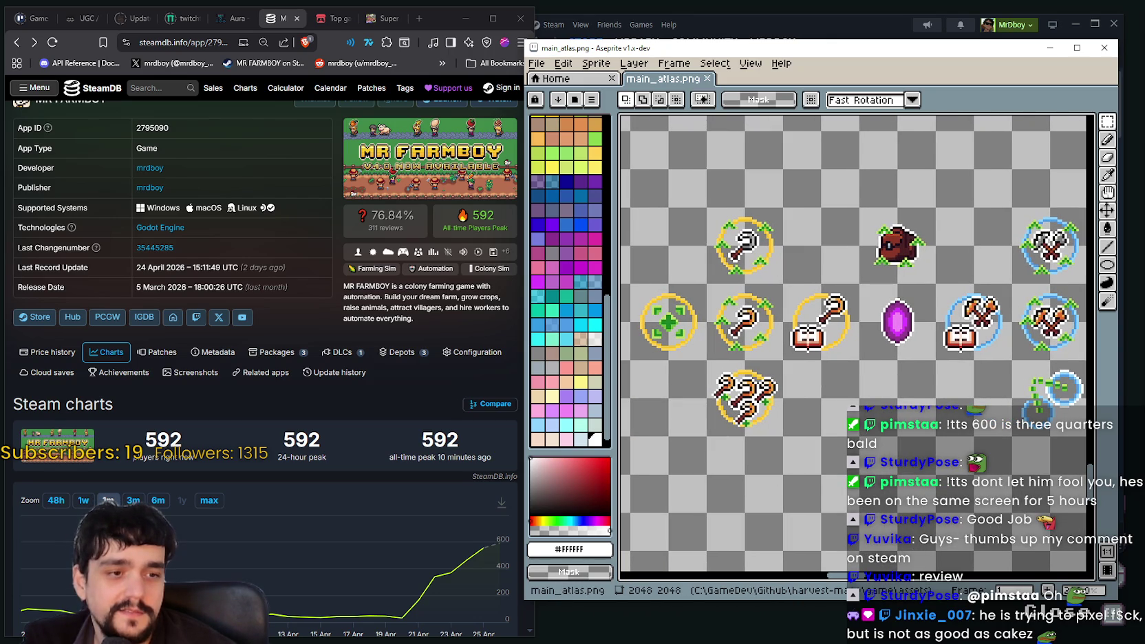
left_click(910, 31)
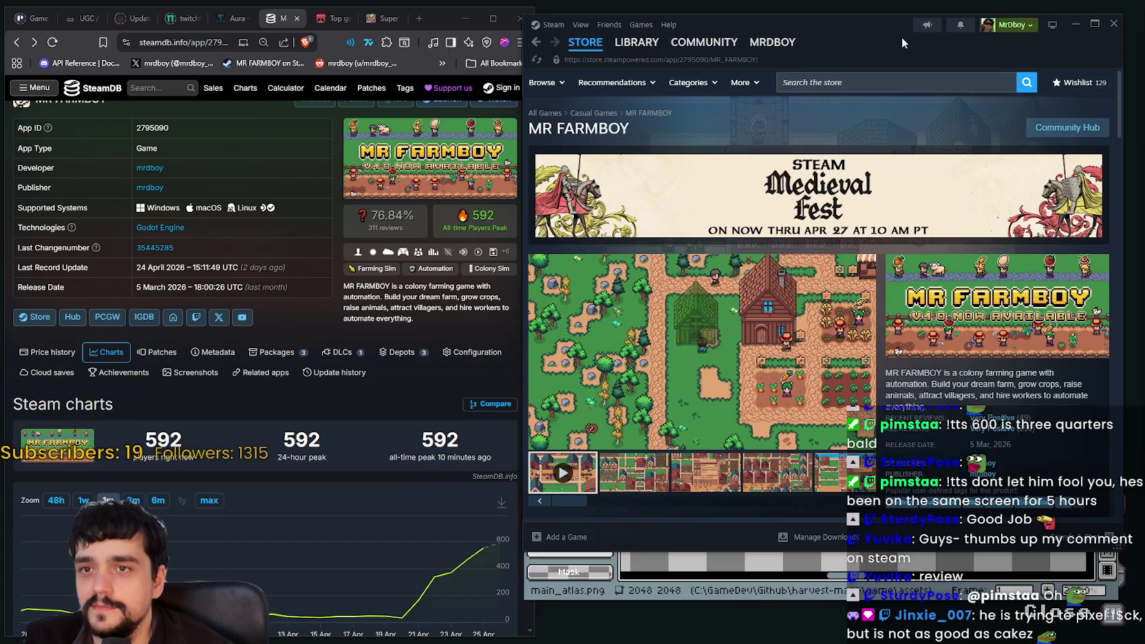
Hide Steam with Alt+Tab to reveal the atlas artwork
key("alt+Tab")
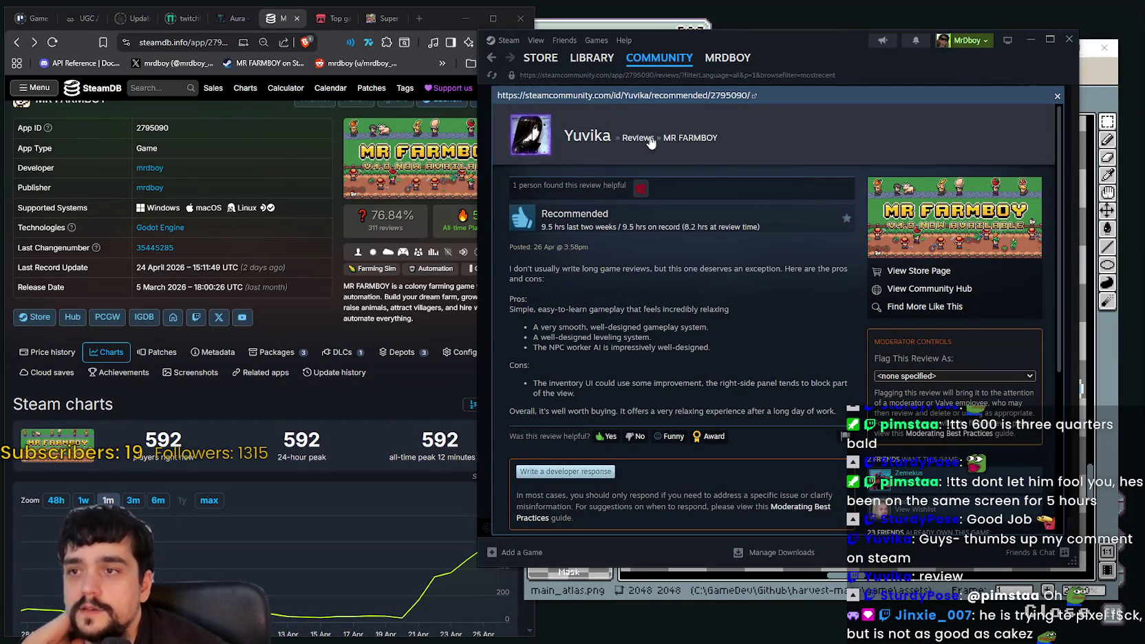
Highlight the review's opening sentence and first paragraph, then clear the selection
left_click_drag(844, 57, 869, 55)
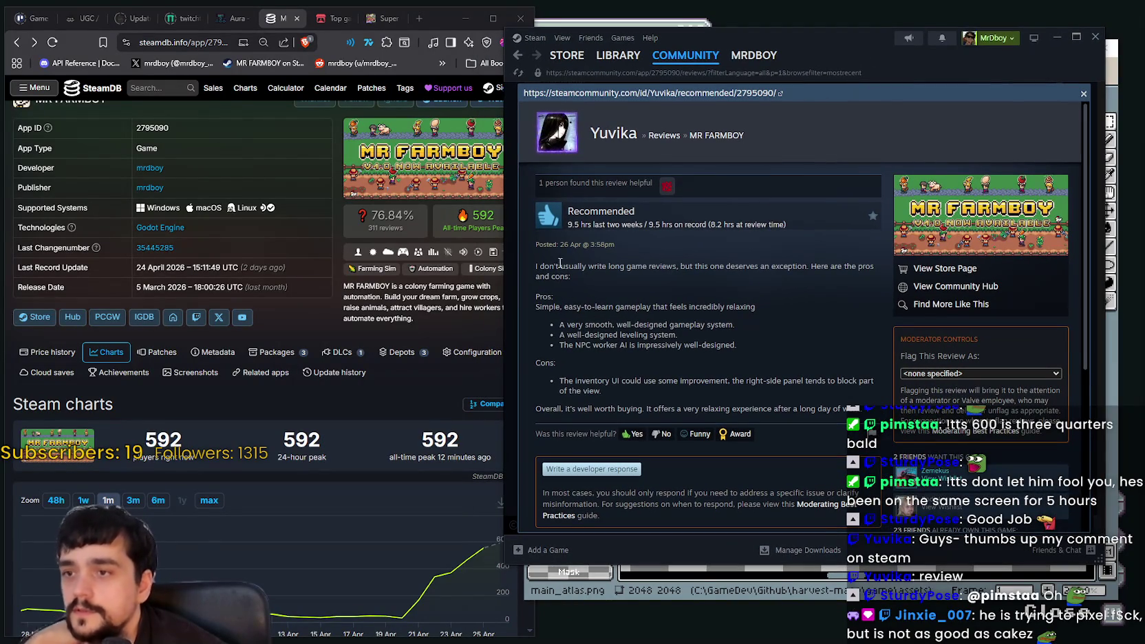
left_click_drag(535, 266, 771, 284)
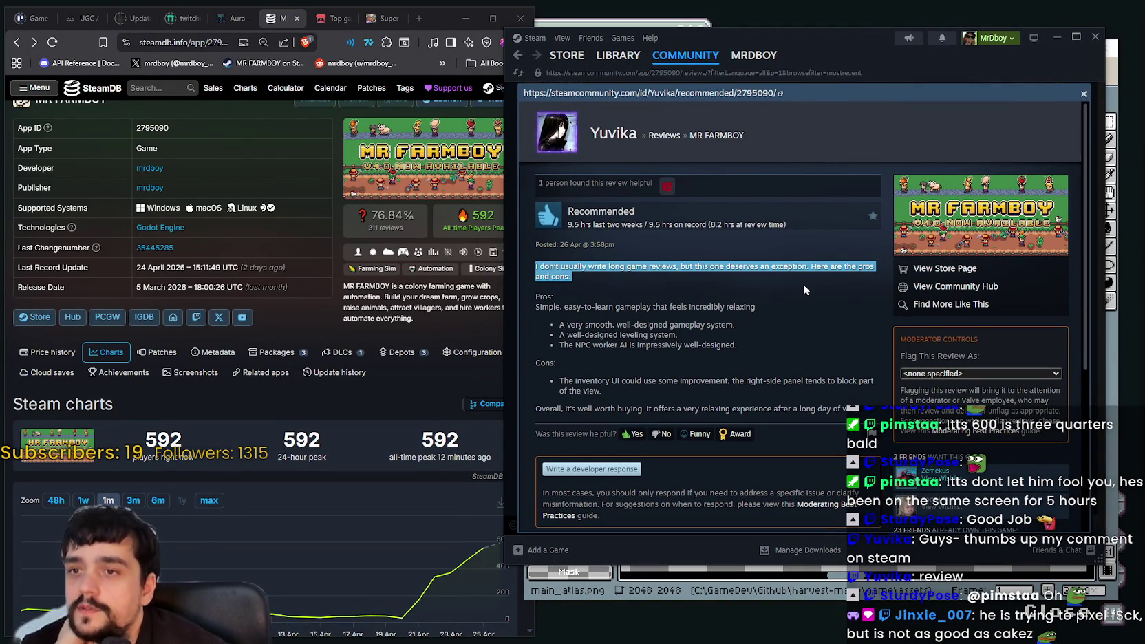
mouse_move(811, 293)
left_mouse_down()
mouse_move(583, 297)
mouse_move(765, 309)
mouse_move(558, 324)
left_mouse_up()
left_click(583, 297)
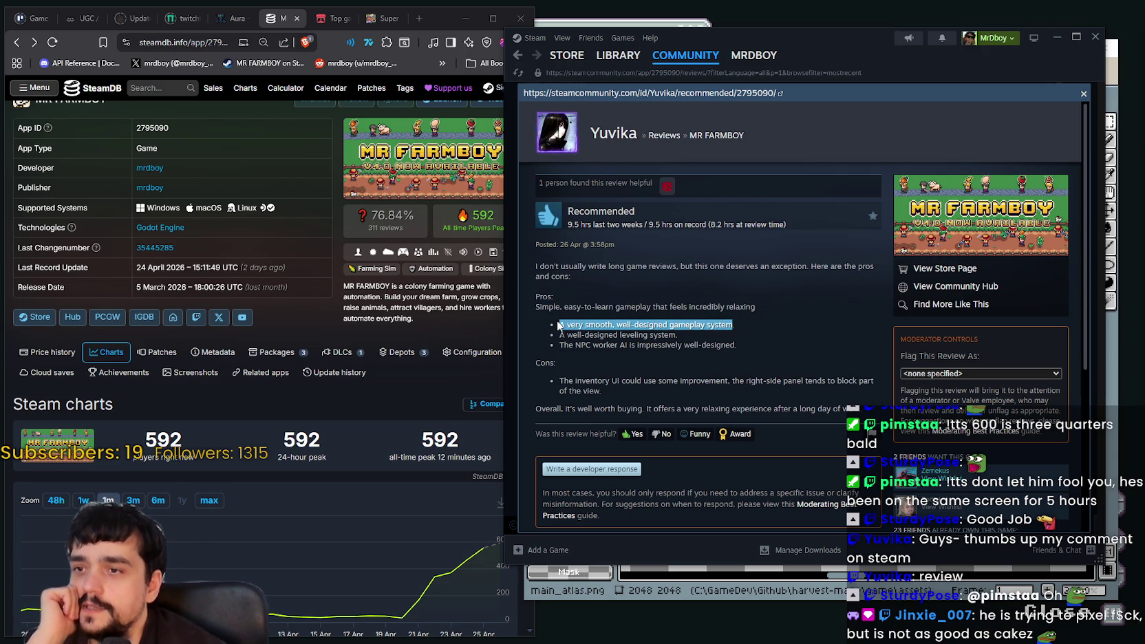
Highlight the leveling system, NPC worker AI and inventory UI points, then nudge the Steam window right
left_click_drag(677, 335, 559, 336)
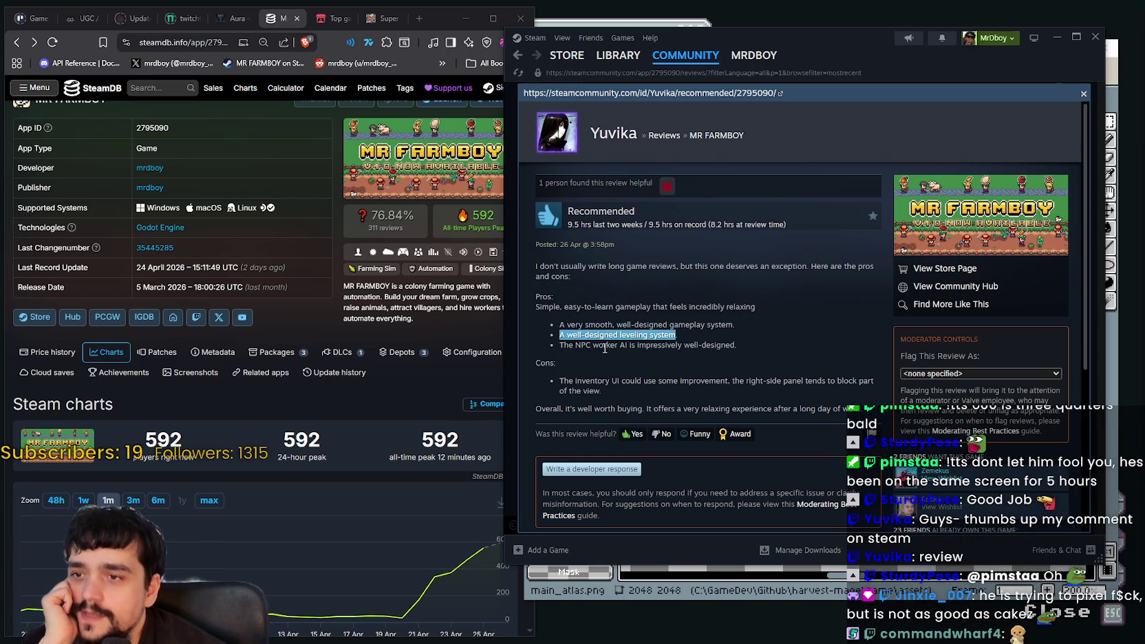
left_click_drag(574, 346, 751, 348)
mouse_move(558, 381)
left_mouse_down()
mouse_move(651, 394)
mouse_move(826, 386)
mouse_move(536, 407)
mouse_move(871, 408)
left_mouse_up()
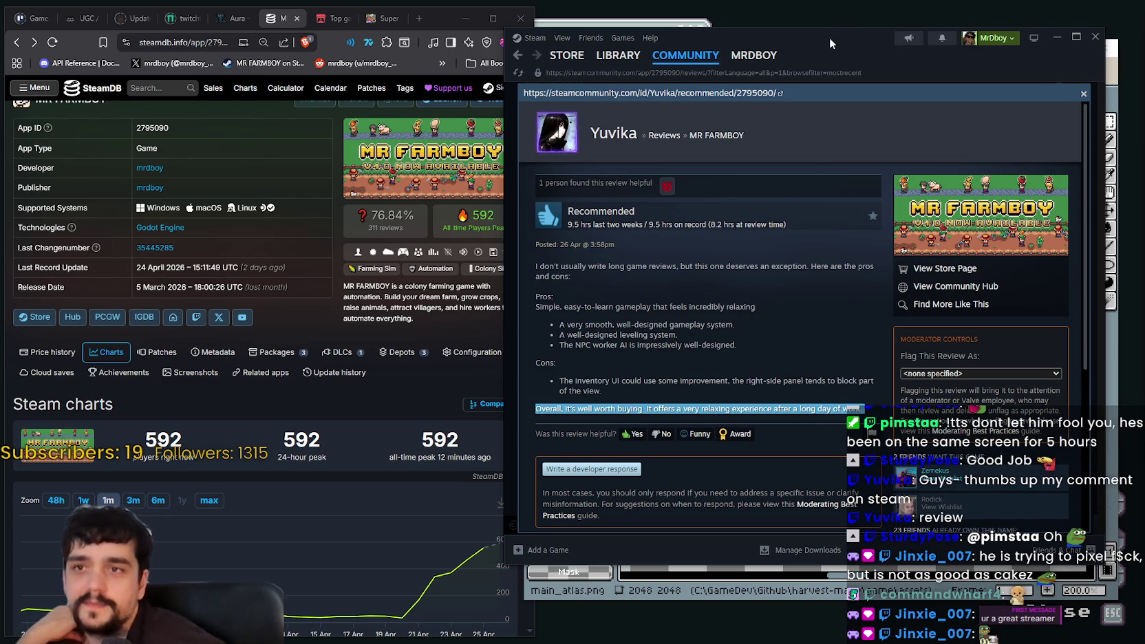
left_click_drag(829, 38, 832, 36)
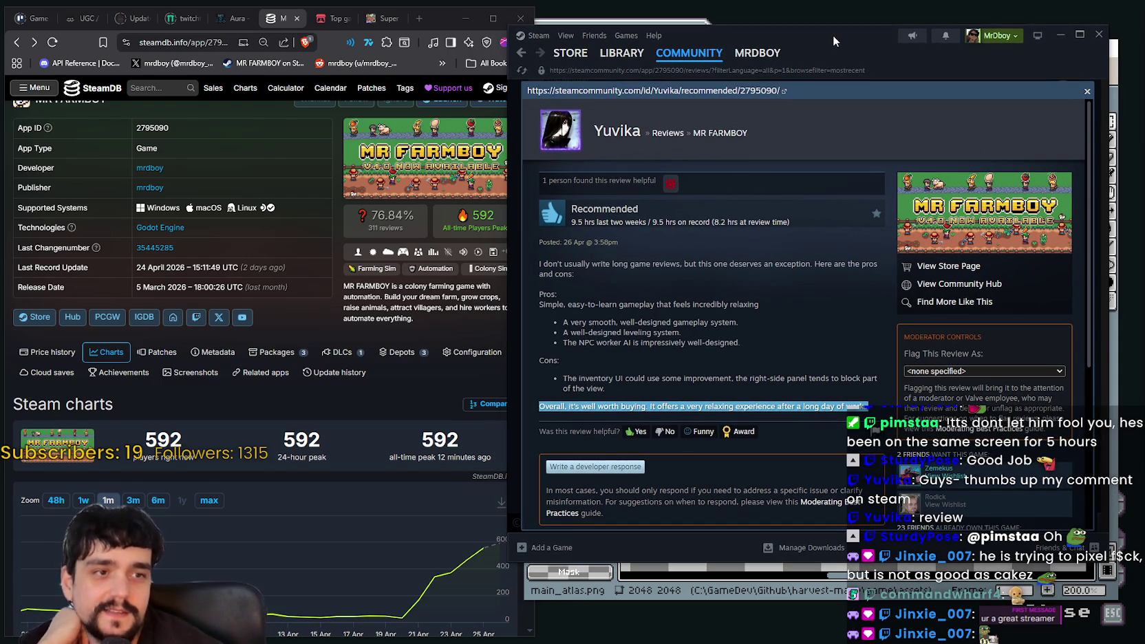
key("alt+Tab")
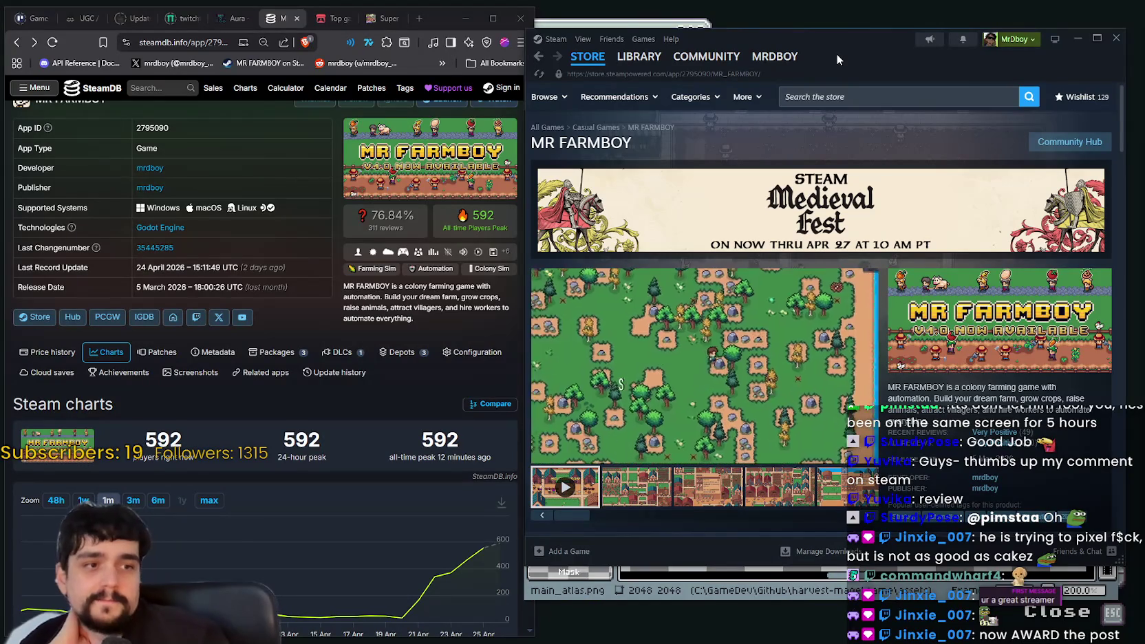
Switch away from Steam back to the Aseprite main_atlas.png window
key("alt+Tab")
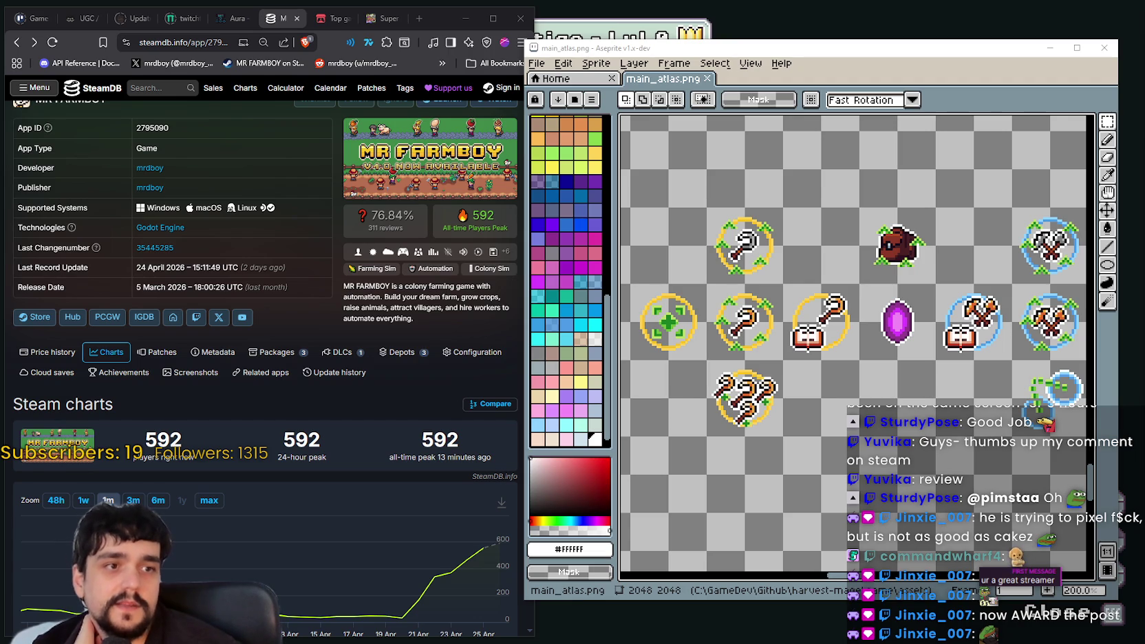
mouse_move(1144, 136)
left_mouse_down()
mouse_move(1092, 136)
mouse_move(704, 41)
left_mouse_up()
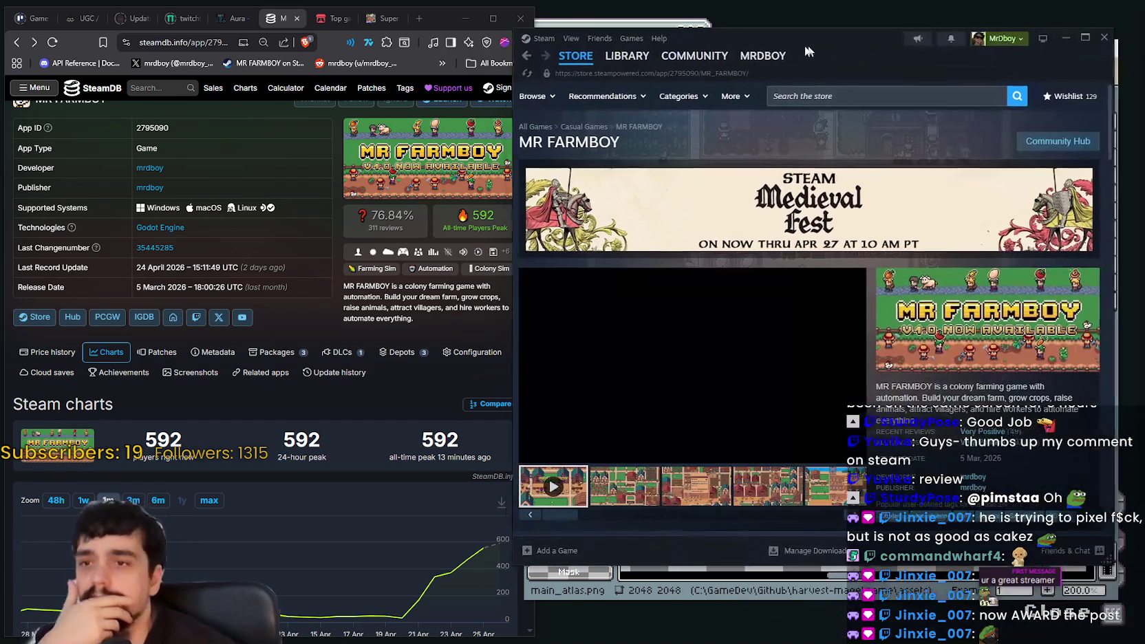
left_click(925, 599)
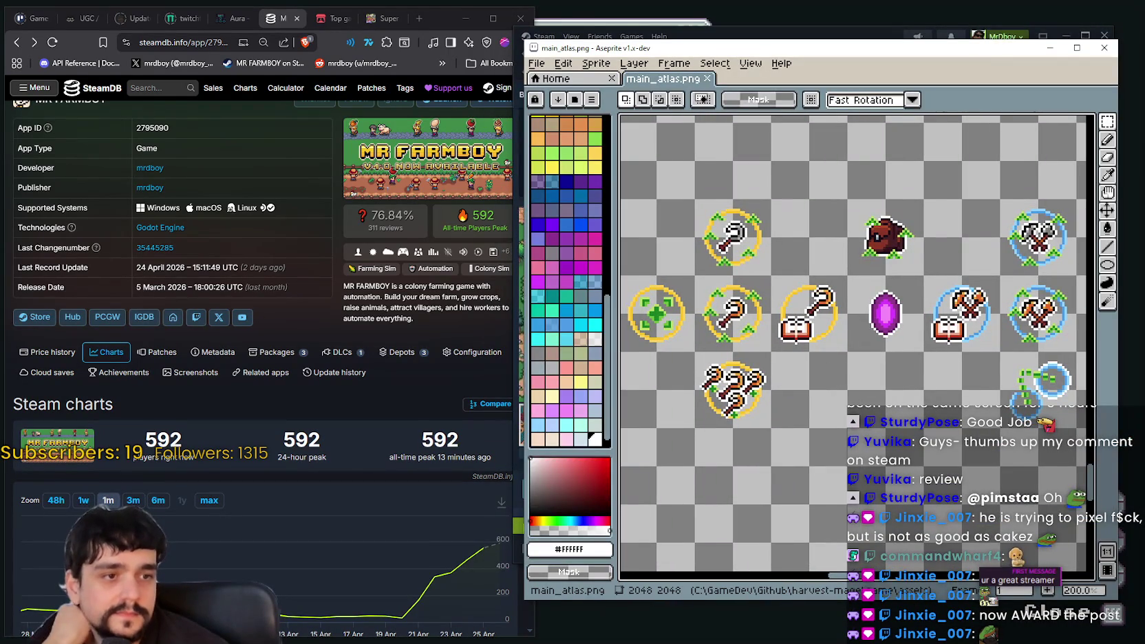
left_click_drag(878, 337, 920, 379)
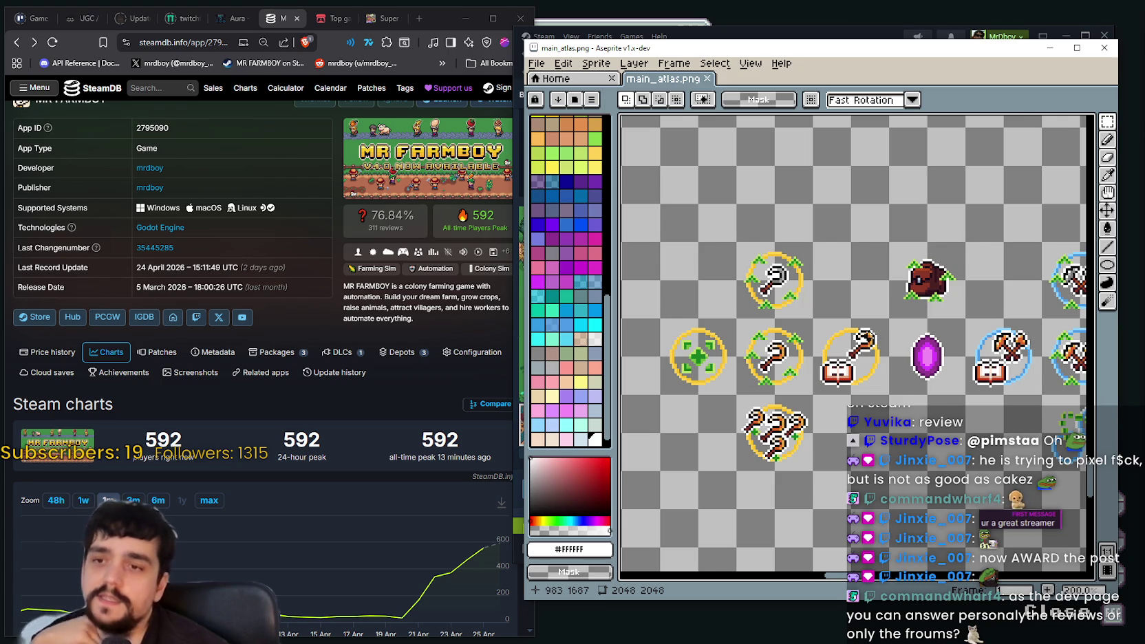
scroll(902, 378, "up", 1)
scroll(890, 366, "down", 1)
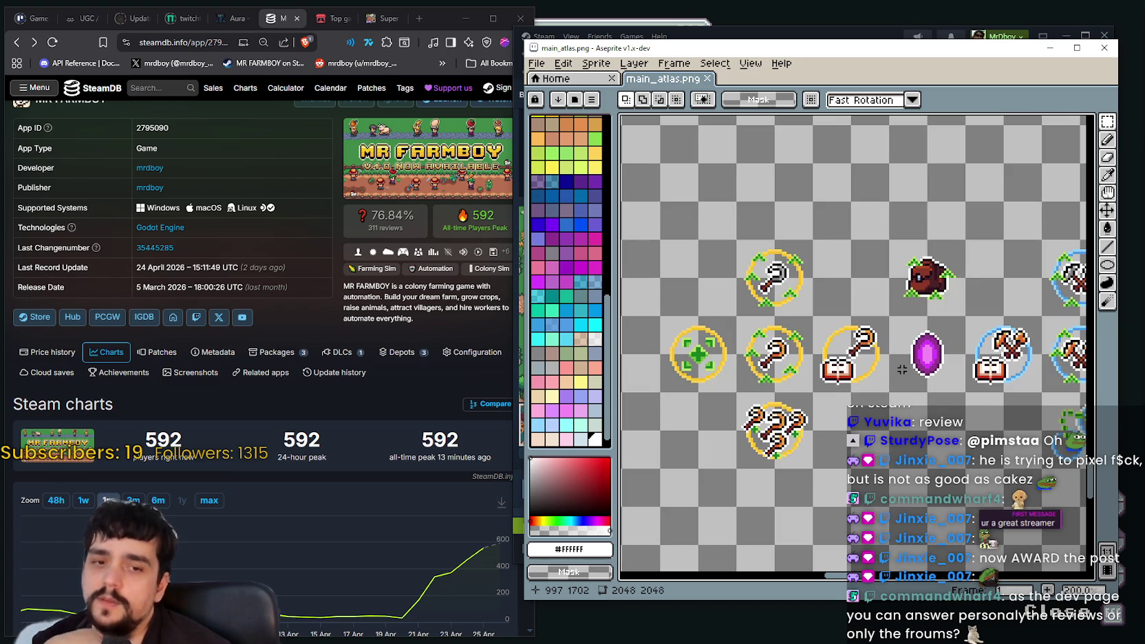
scroll(972, 351, "down", 1)
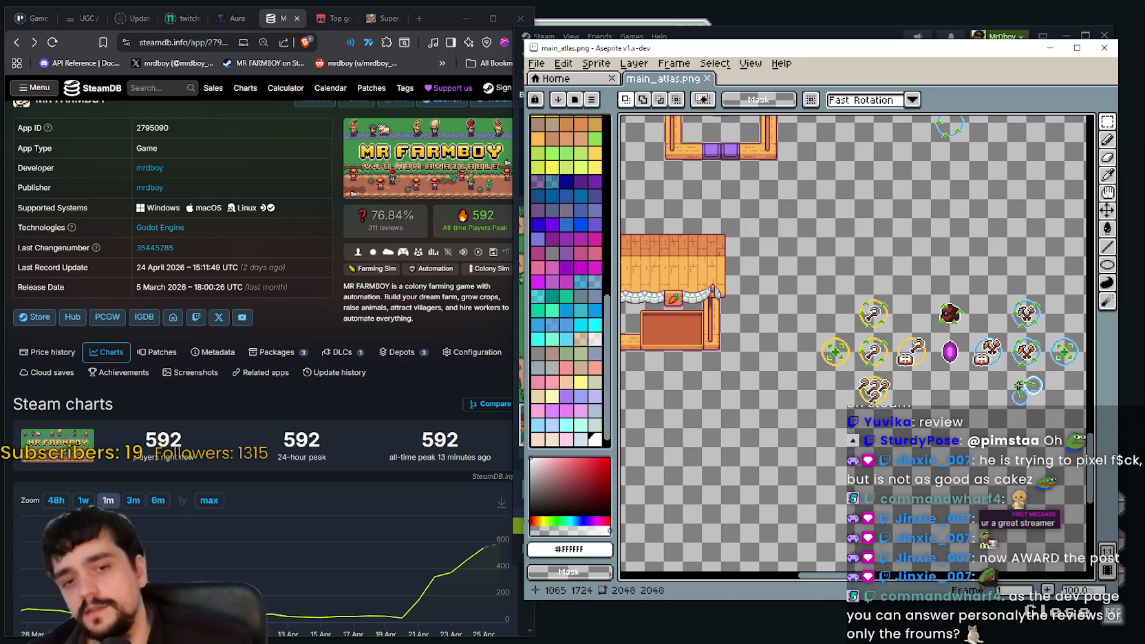
scroll(842, 329, "up", 1)
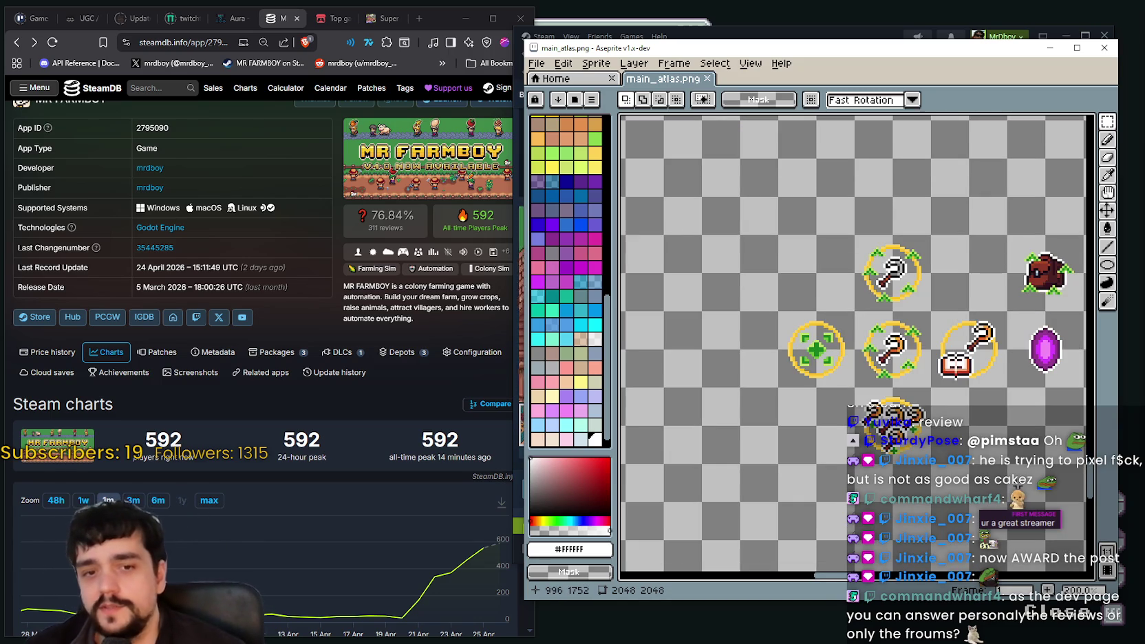
scroll(843, 329, "up", 1)
scroll(793, 381, "down", 1)
left_click_drag(955, 377, 793, 381)
scroll(798, 379, "right", 1)
scroll(802, 377, "down", 1)
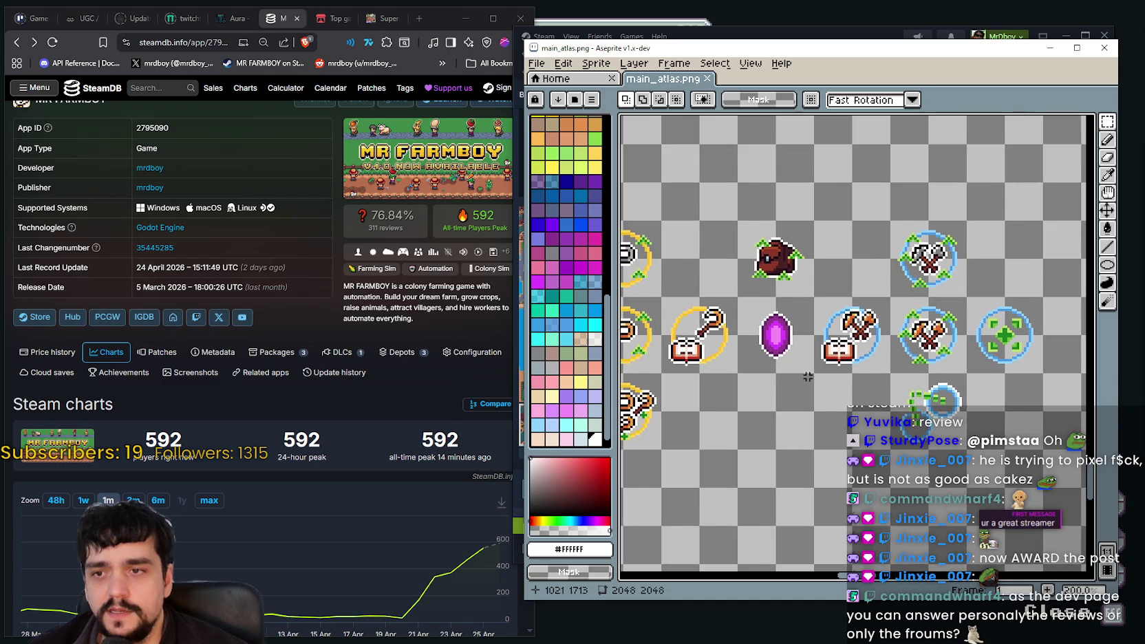
scroll(762, 293, "up", 1)
scroll(796, 296, "right", 1)
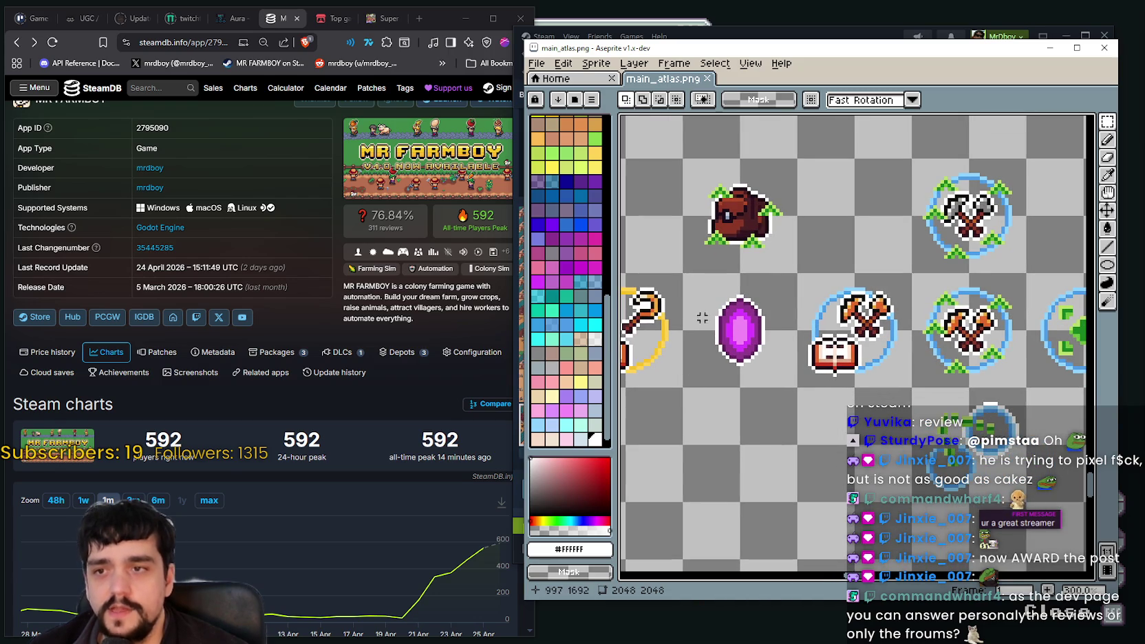
left_click_drag(683, 304, 719, 234)
scroll(778, 233, "down", 1)
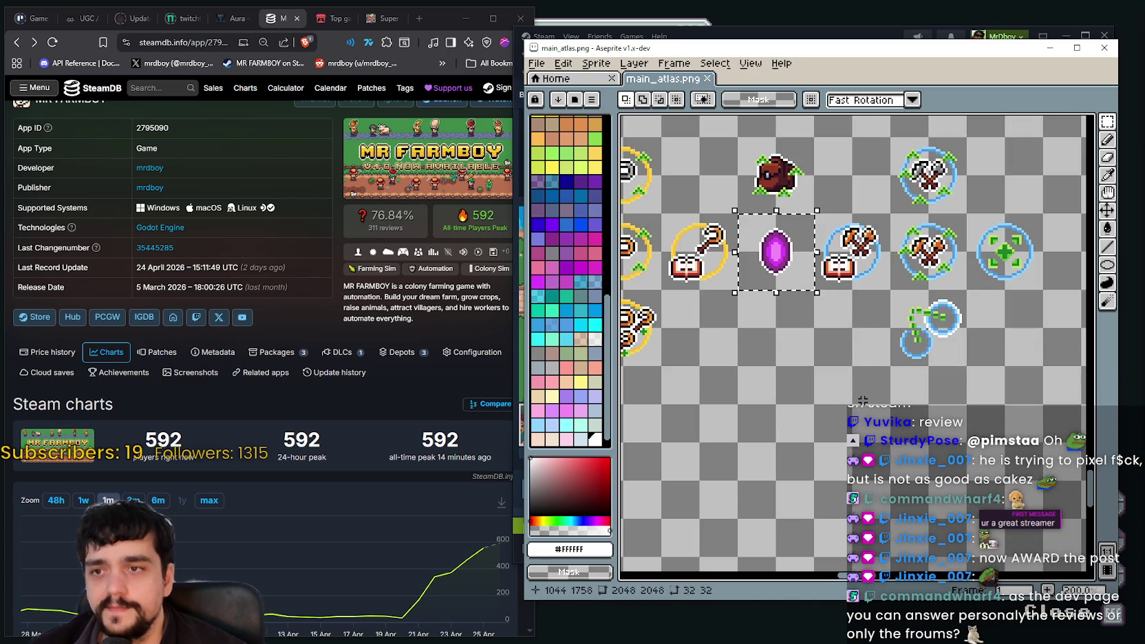
Try marquee selections on the book-and-hoe tile and the purple gem's 32x32 tile, then clear them
scroll(798, 289, "up", 1)
scroll(805, 385, "down", 1)
scroll(818, 494, "up", 2)
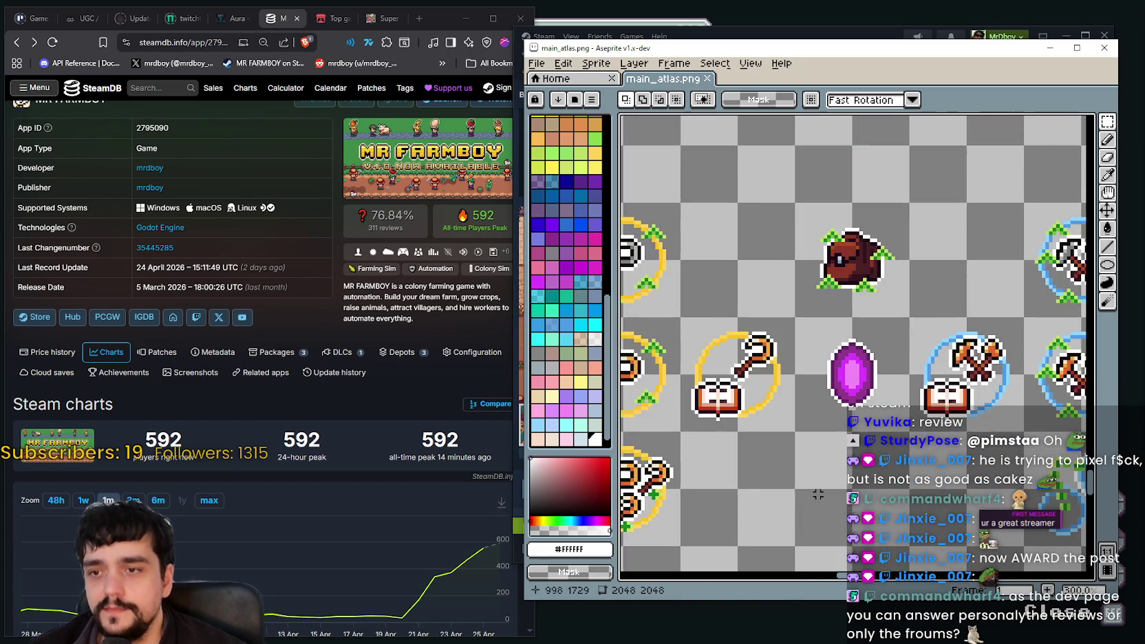
scroll(810, 387, "down", 1)
left_click_drag(788, 348, 727, 413)
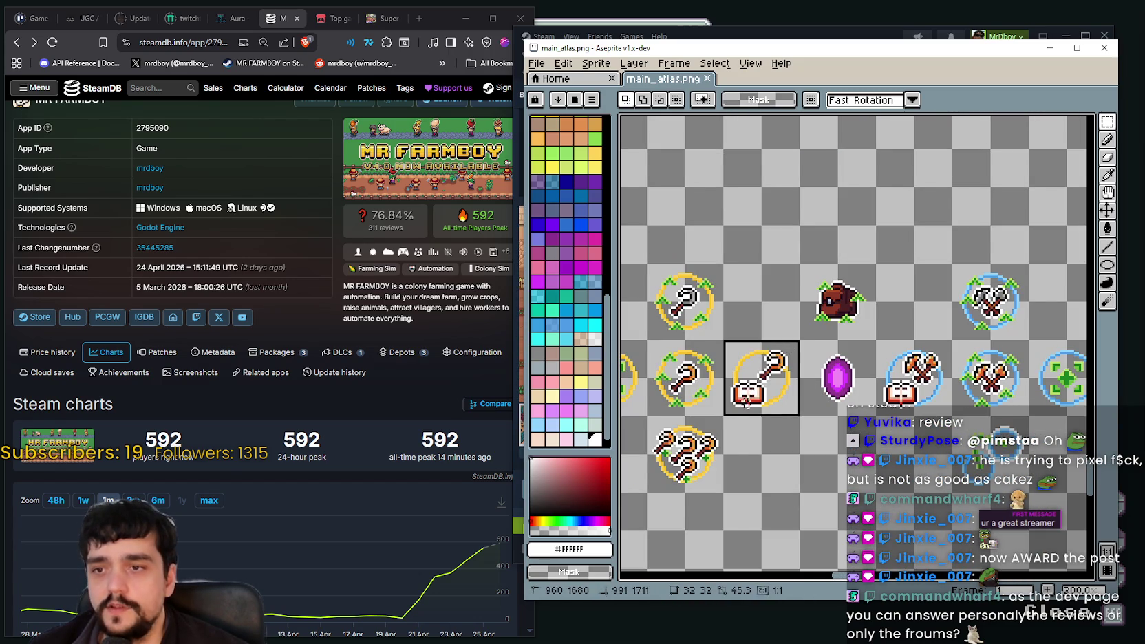
scroll(863, 367, "right", 2)
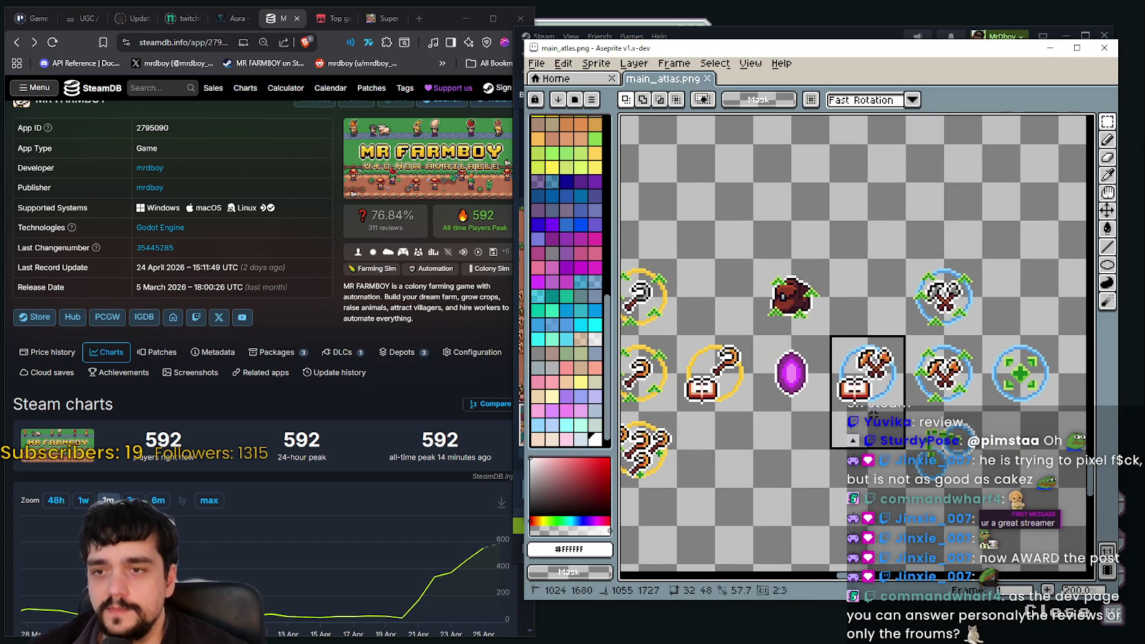
left_click_drag(825, 388, 771, 323)
left_click_drag(828, 410, 752, 335)
scroll(763, 403, "up", 1)
left_click(787, 428)
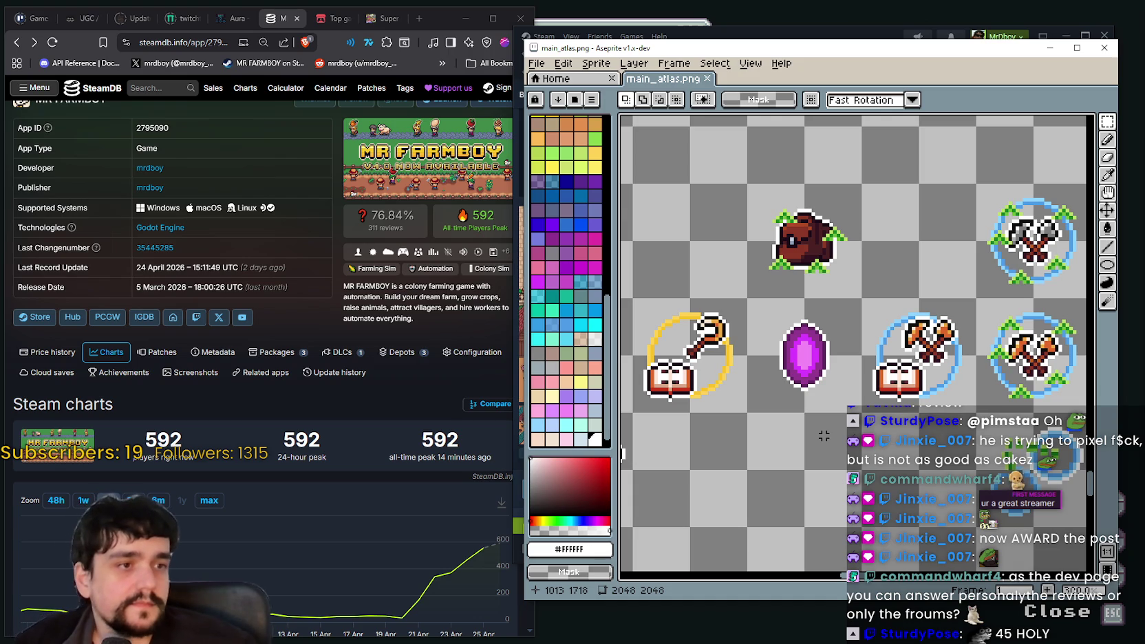
Marquee-select the brown bag sprite's 32x32 tile
scroll(622, 454, "right", 2)
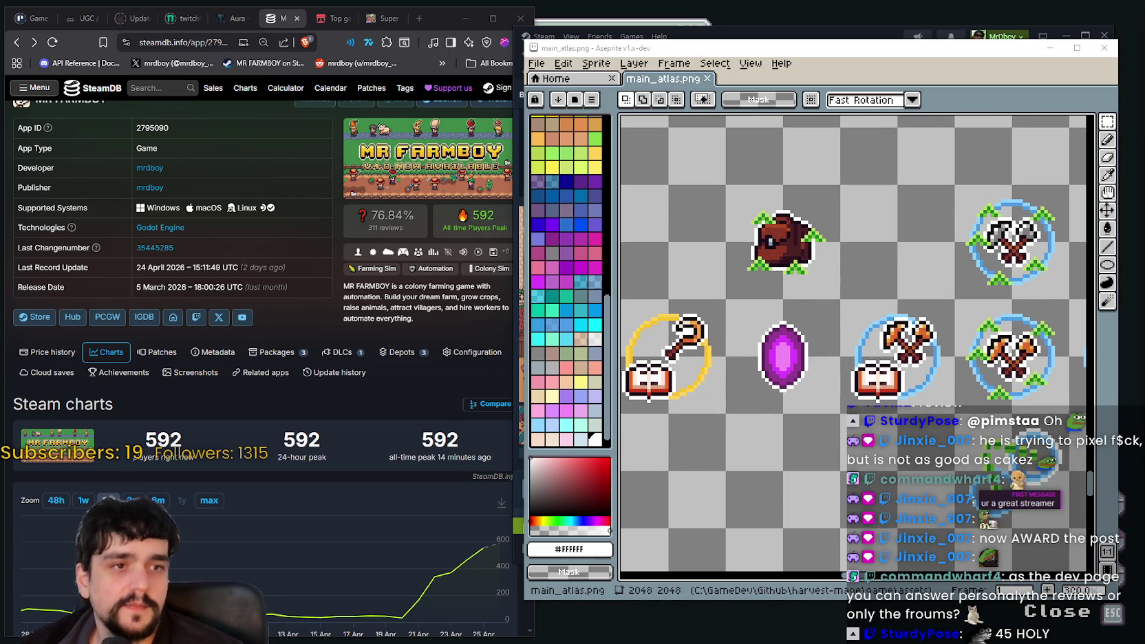
scroll(741, 410, "up", 2)
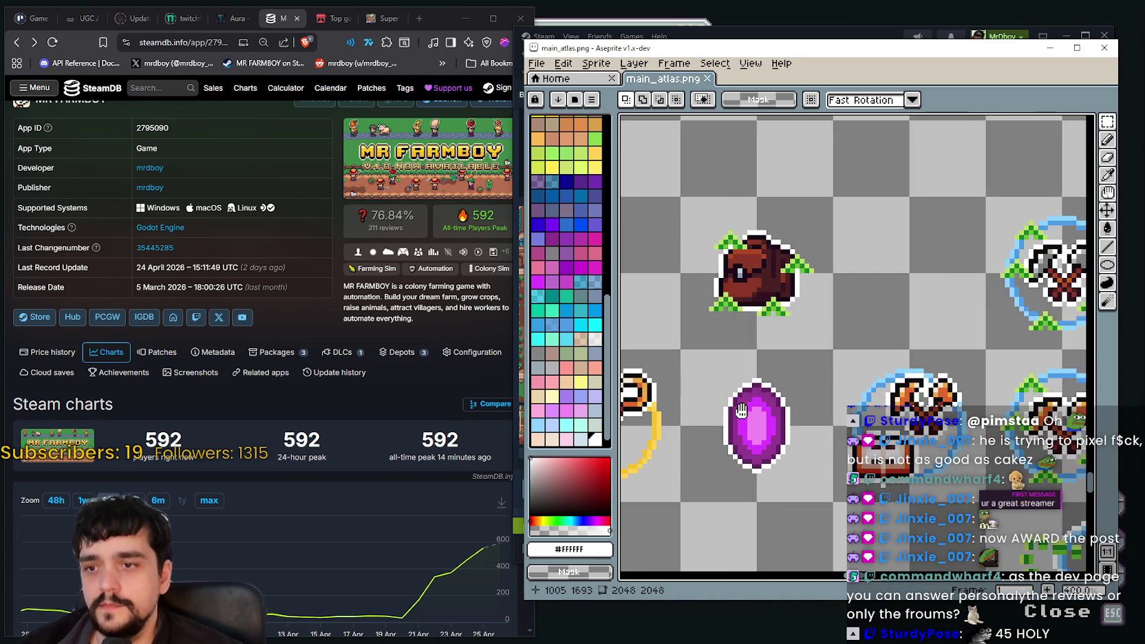
scroll(740, 410, "down", 3)
scroll(779, 396, "up", 1)
left_click_drag(726, 346, 842, 461)
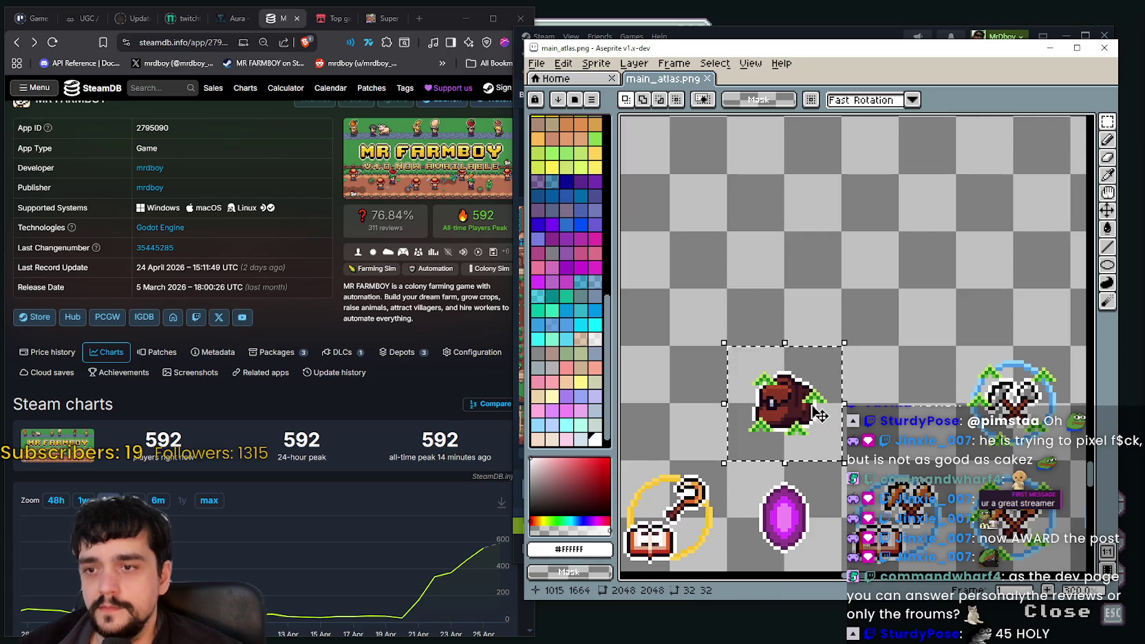
scroll(818, 405, "down", 1)
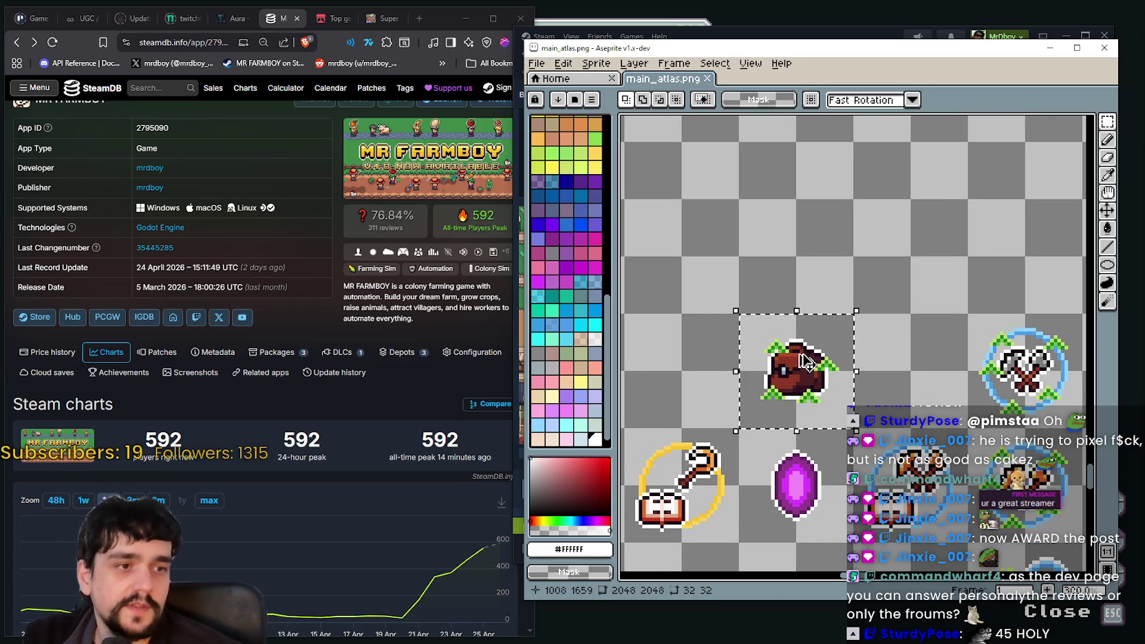
scroll(805, 363, "down", 2)
scroll(823, 329, "up", 2)
scroll(870, 372, "down", 2)
scroll(826, 289, "up", 1)
scroll(812, 258, "up", 1)
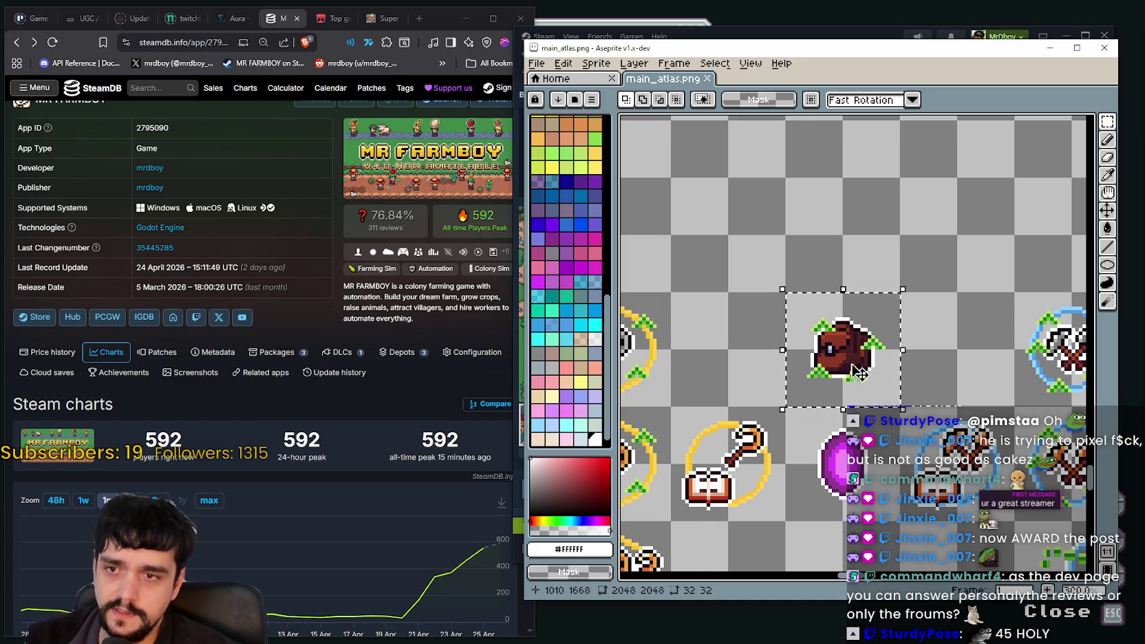
scroll(834, 352, "down", 1)
Move the brown bag upward and commit it, then mark a 48x32 empty area above it
mouse_move(834, 352)
left_mouse_down()
mouse_move(835, 275)
mouse_move(885, 309)
mouse_move(910, 273)
mouse_move(912, 326)
mouse_move(910, 302)
left_mouse_up()
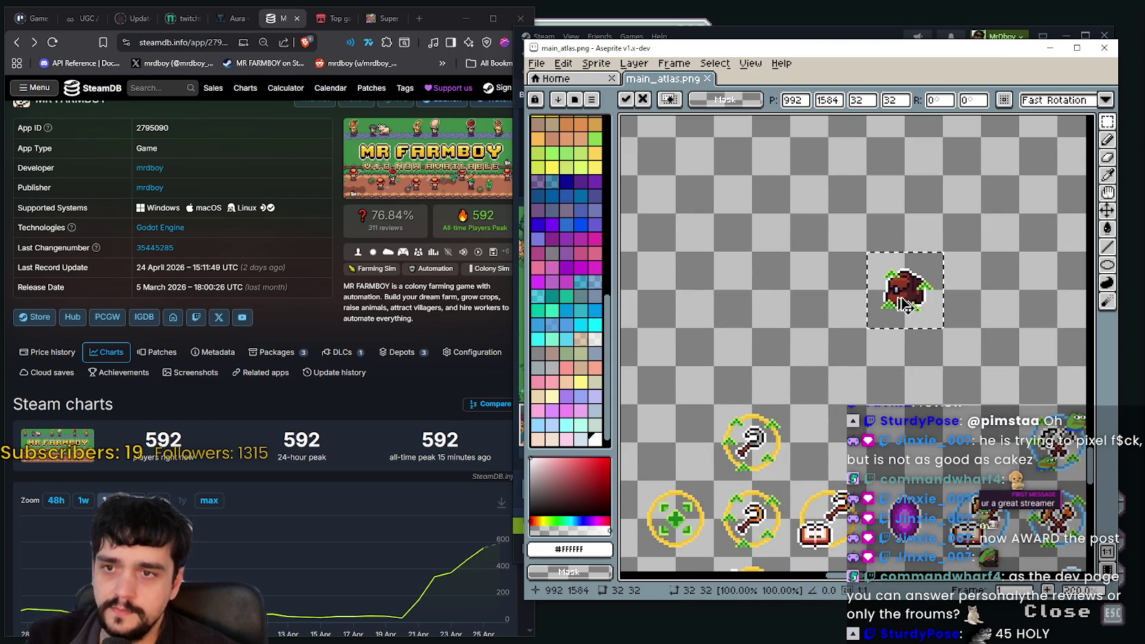
scroll(834, 275, "up", 2)
left_click(834, 270)
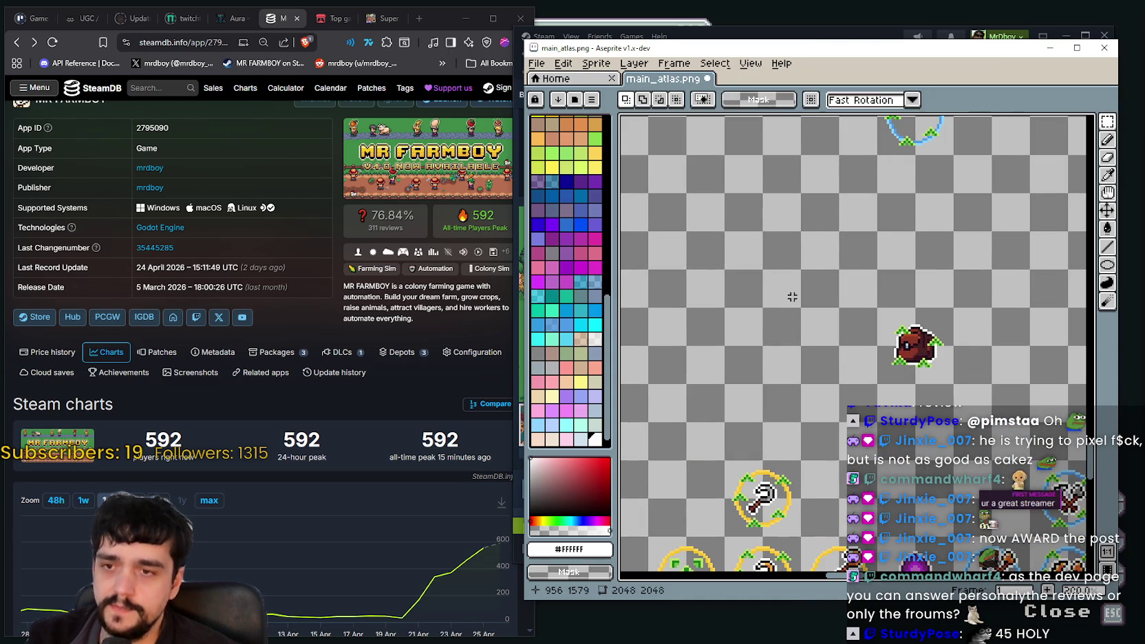
left_click_drag(835, 271, 915, 345)
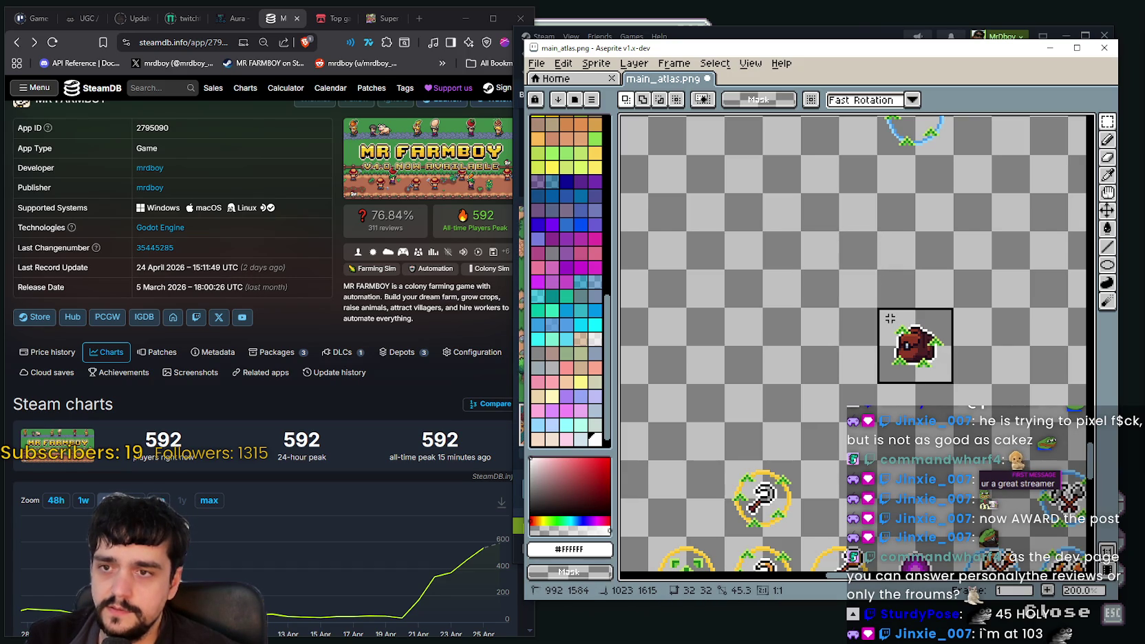
left_click_drag(761, 231, 880, 310)
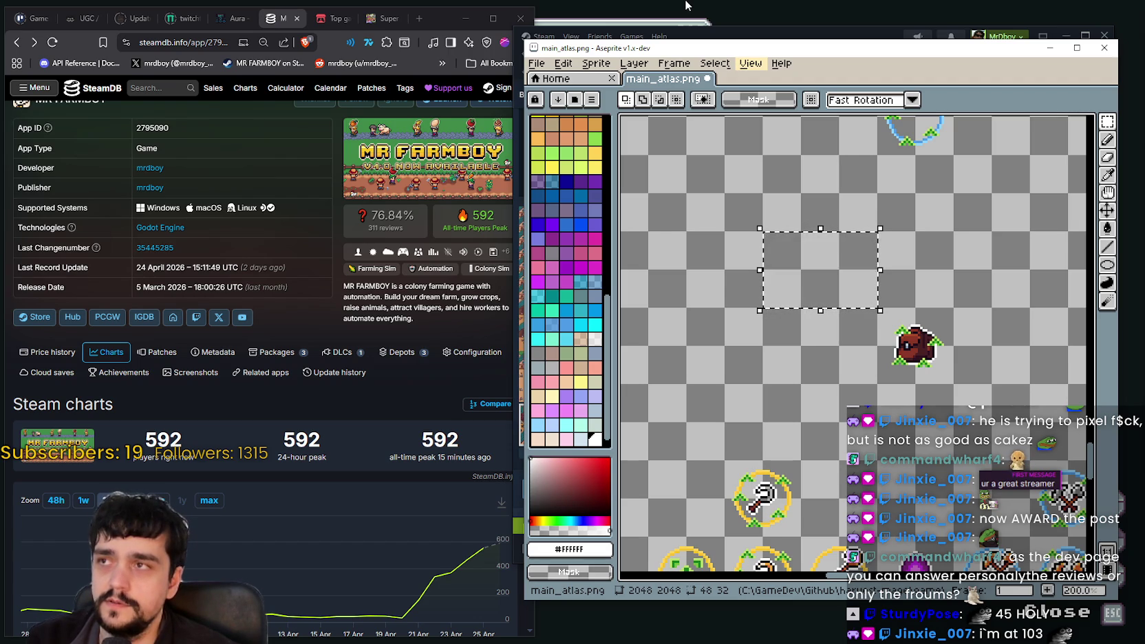
Zoom and pan the atlas to frame the row of backpack sprites
scroll(818, 292, "down", 5)
scroll(819, 292, "up", 3)
scroll(705, 122, "down", 3)
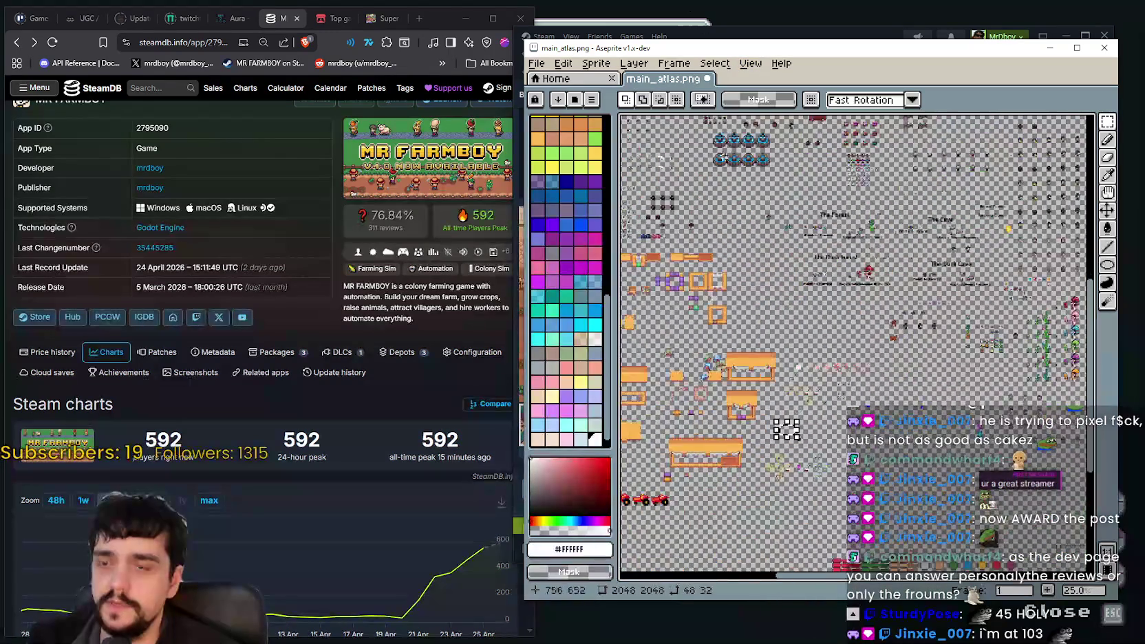
scroll(731, 260, "up", 3)
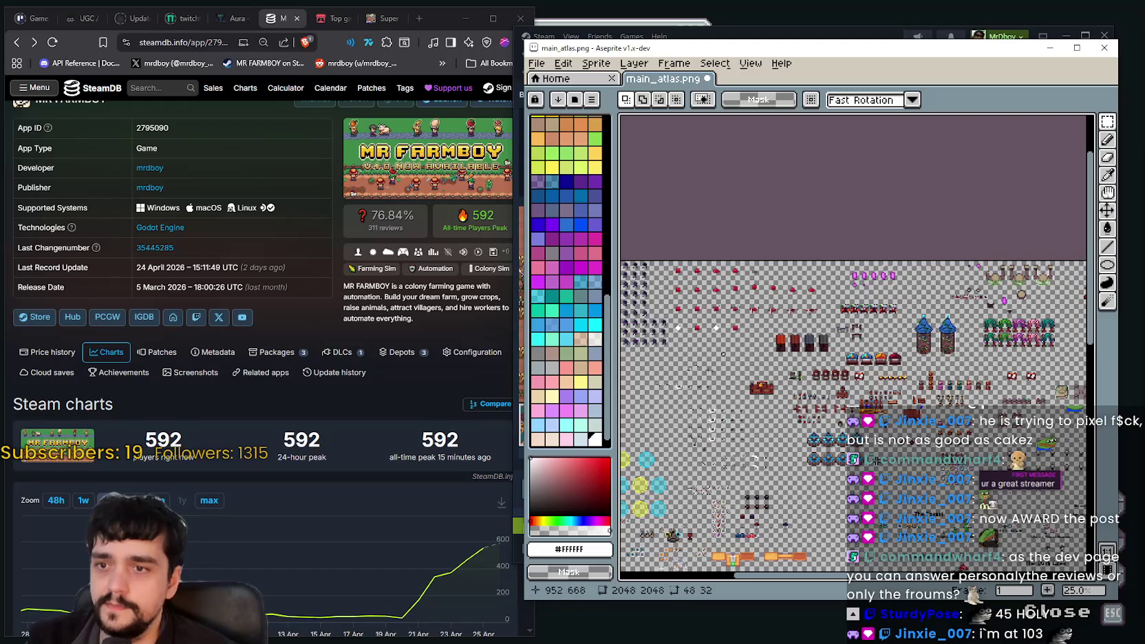
left_click_drag(848, 437, 767, 388)
scroll(767, 389, "up", 1)
scroll(767, 388, "up", 1)
scroll(729, 204, "up", 1)
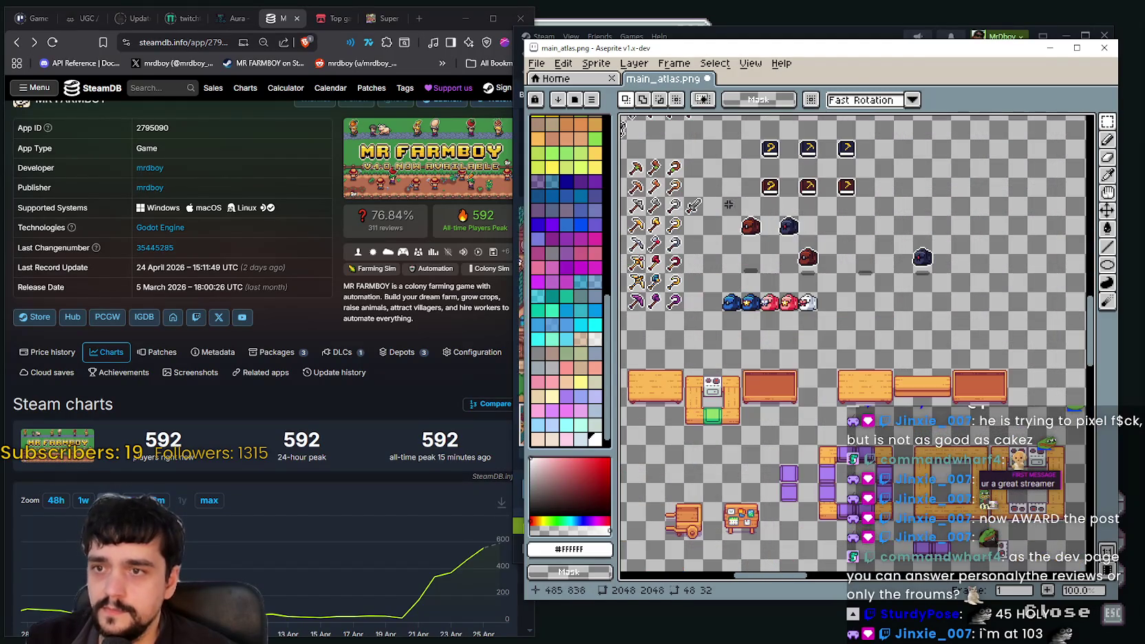
scroll(755, 233, "up", 1)
mouse_move(870, 392)
left_mouse_down()
mouse_move(838, 367)
mouse_move(881, 327)
mouse_move(958, 338)
left_mouse_up()
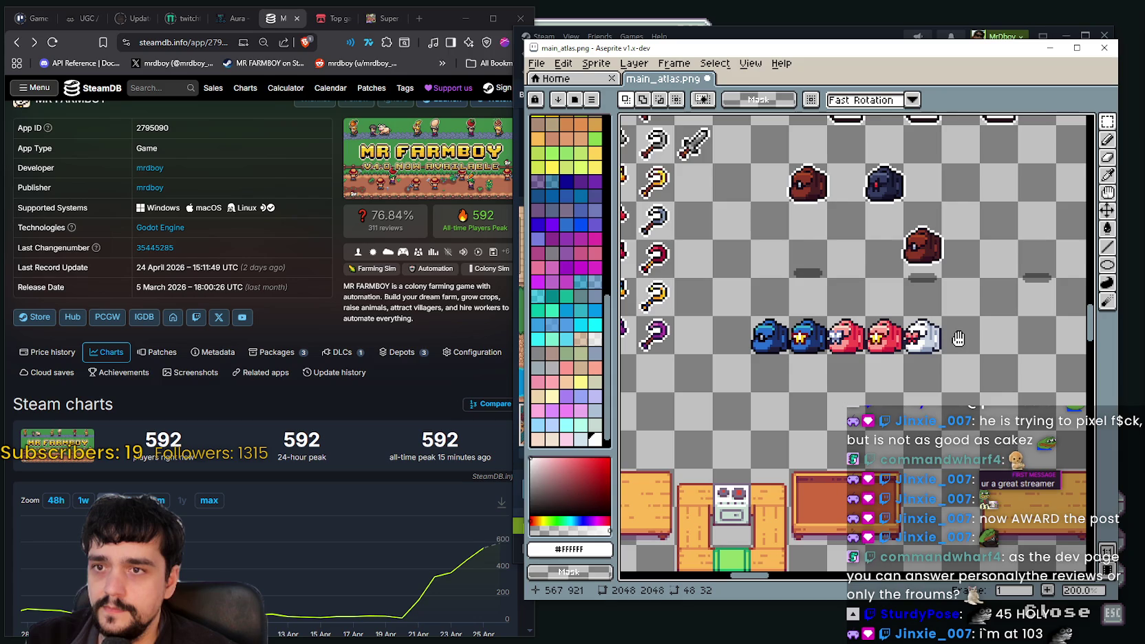
scroll(818, 348, "up", 1)
scroll(708, 324, "down", 1)
mouse_move(834, 267)
left_mouse_down()
mouse_move(740, 369)
mouse_move(813, 267)
mouse_move(772, 338)
mouse_move(860, 308)
left_mouse_up()
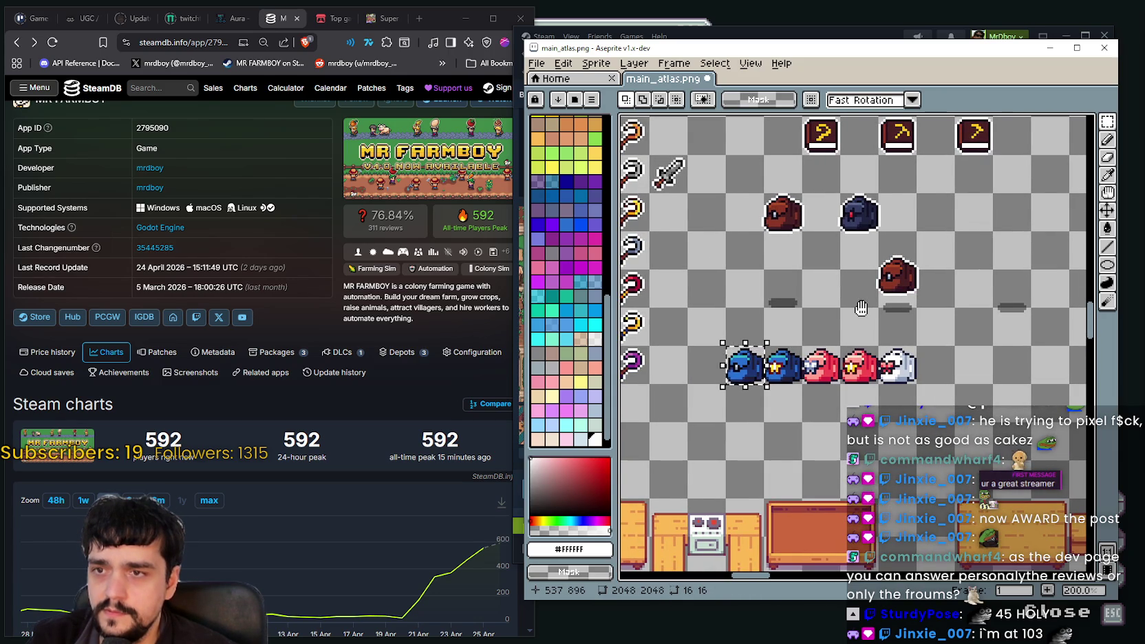
left_click_drag(860, 308, 804, 345)
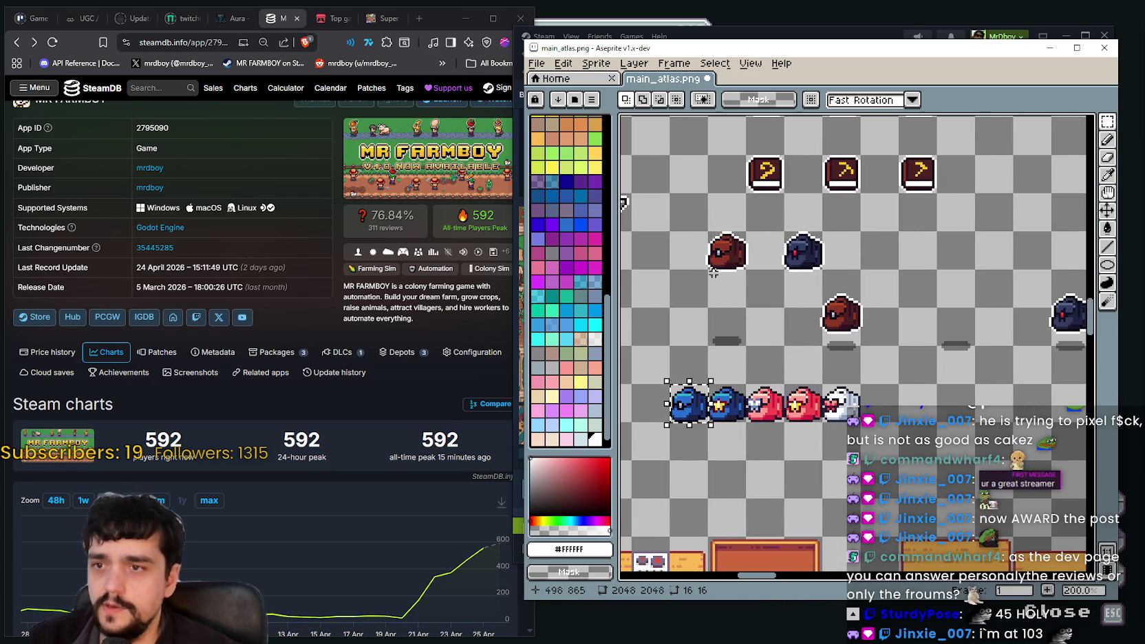
scroll(738, 443, "up", 1)
scroll(739, 444, "up", 1)
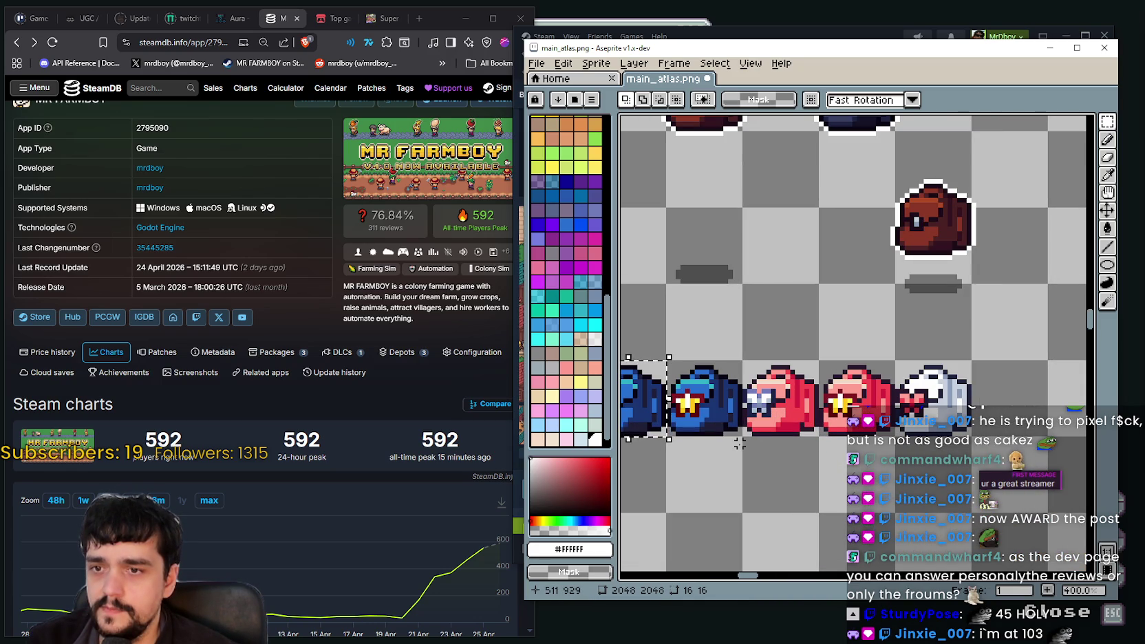
scroll(739, 444, "down", 1)
left_click_drag(770, 444, 803, 393)
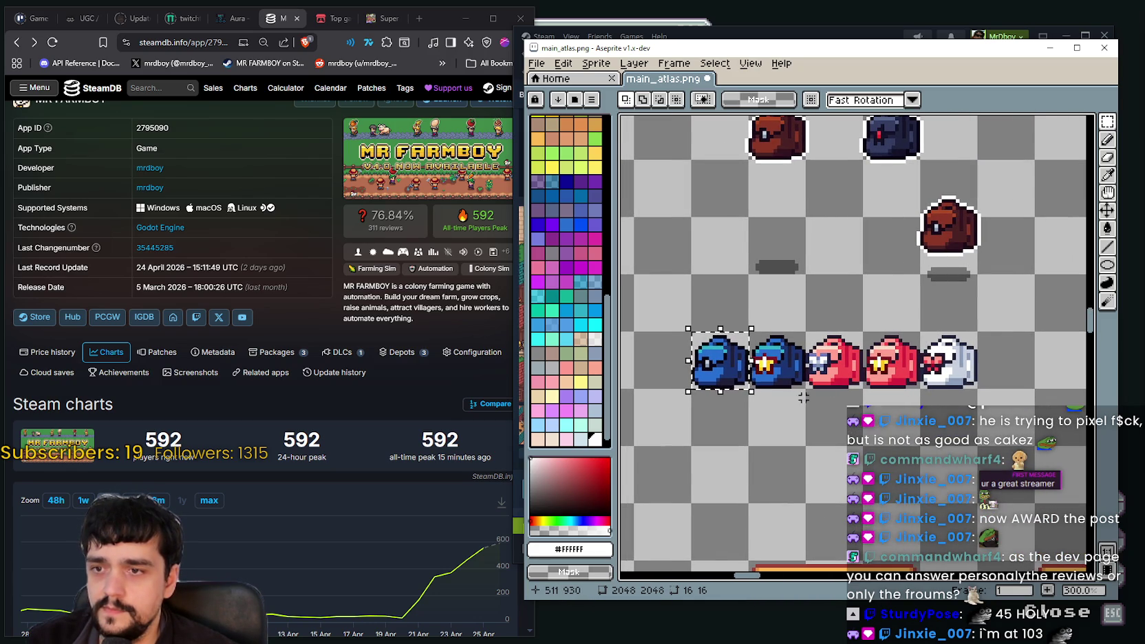
Marquee-select the second blue backpack, the first red backpack and the dark red bag to inspect them
left_click_drag(796, 346, 777, 363)
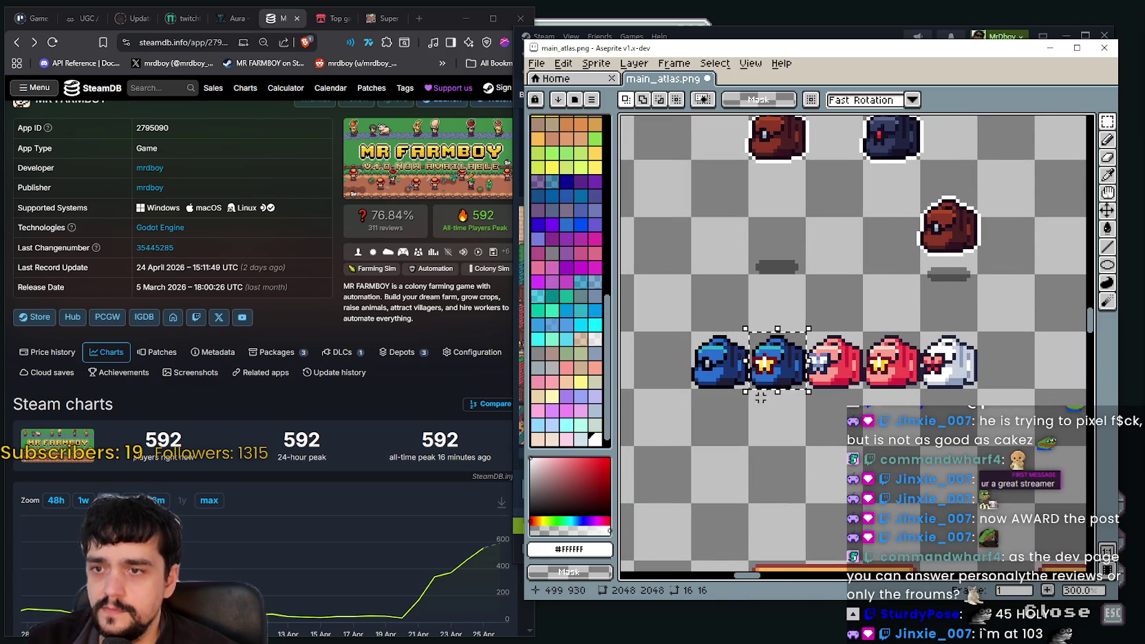
scroll(778, 363, "up", 2)
scroll(777, 363, "up", 1)
scroll(777, 363, "down", 3)
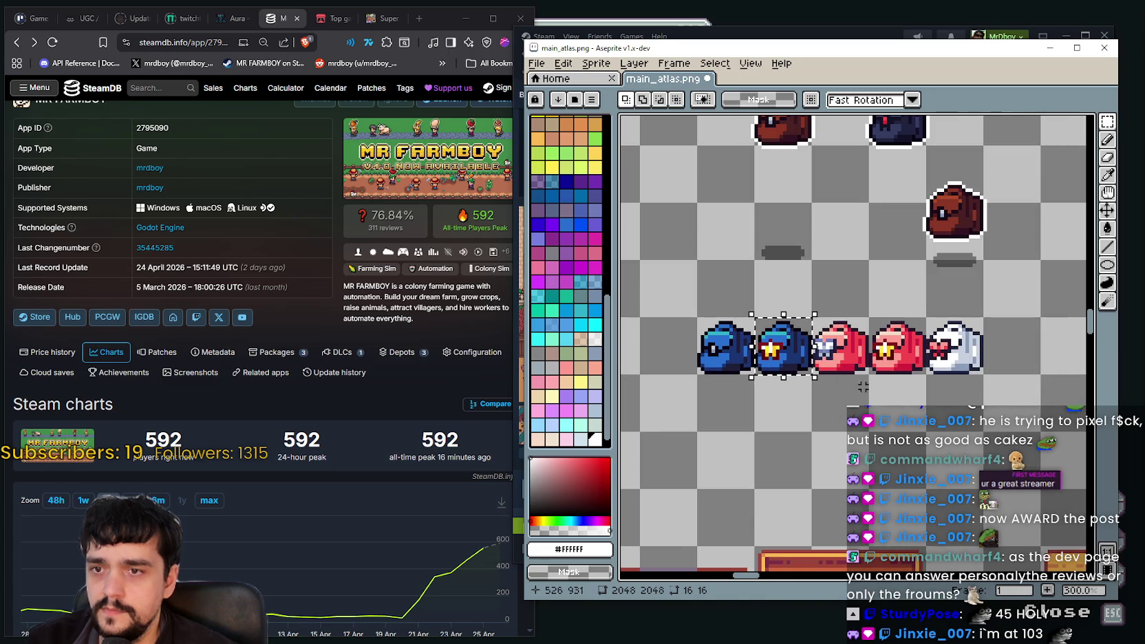
left_click_drag(851, 335, 836, 356)
scroll(836, 357, "up", 1)
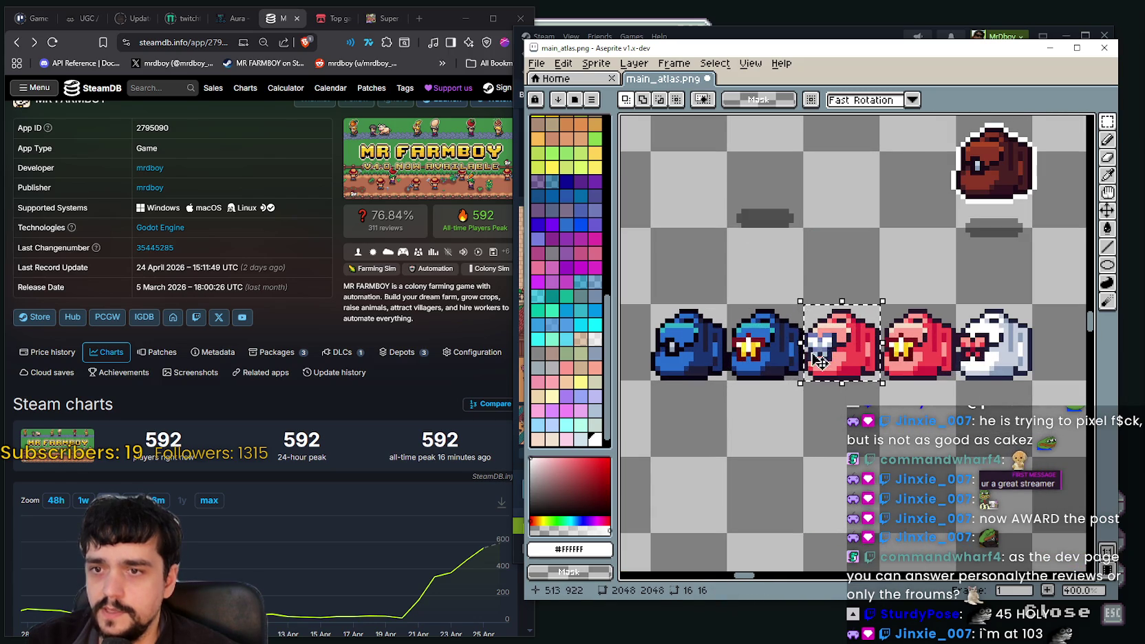
scroll(760, 357, "down", 1)
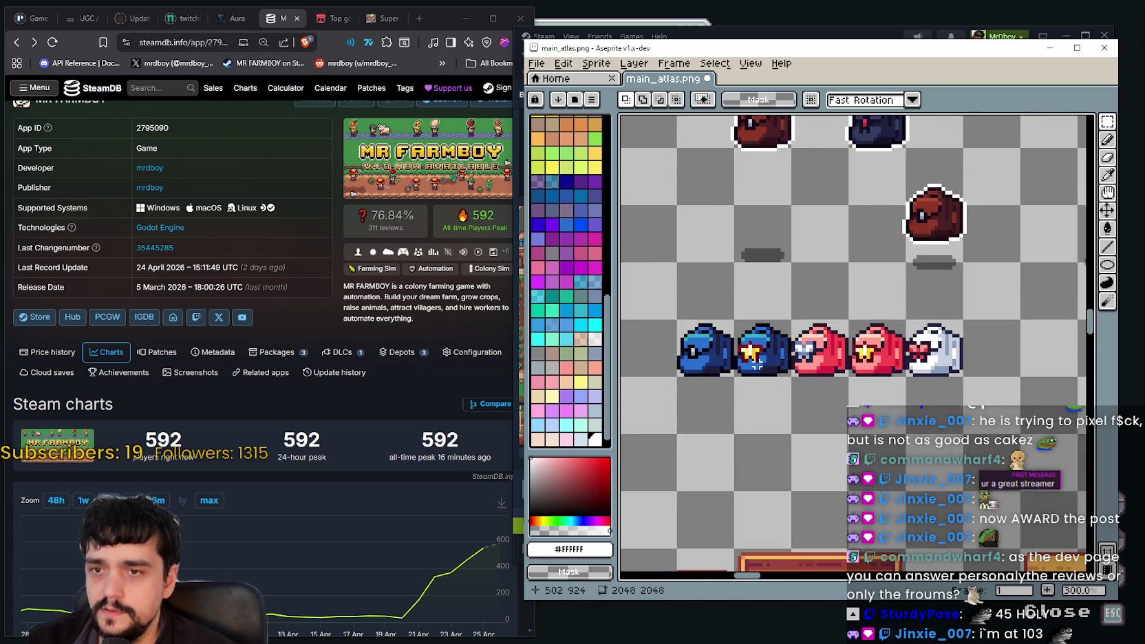
scroll(760, 357, "down", 1)
scroll(791, 355, "down", 1)
scroll(824, 354, "up", 5)
scroll(823, 354, "up", 3)
scroll(823, 354, "down", 2)
scroll(823, 354, "down", 3)
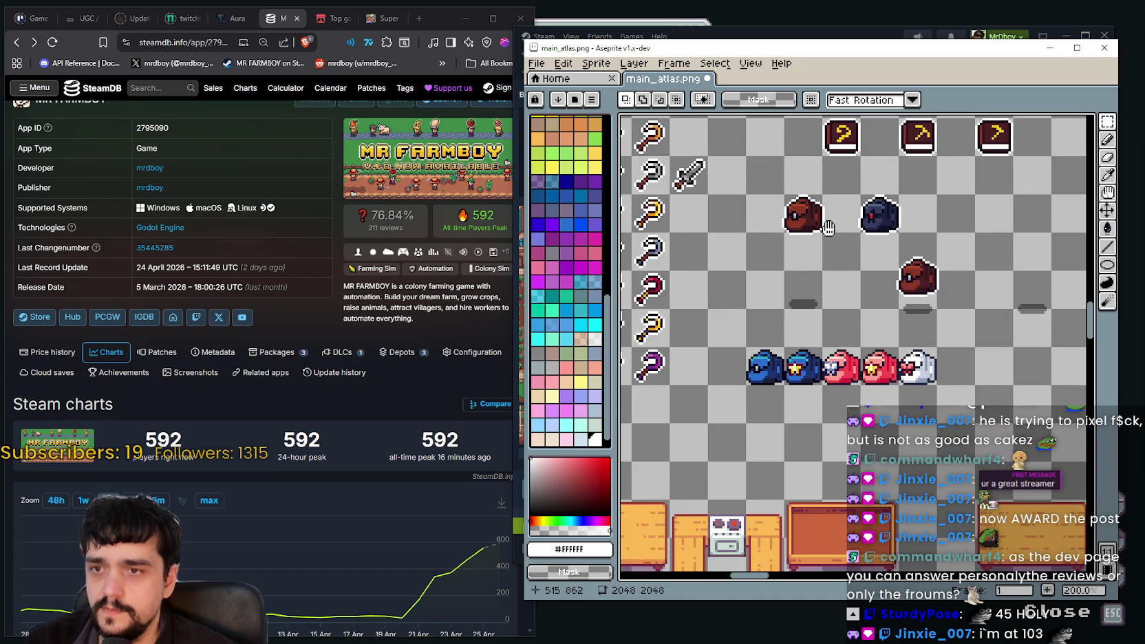
scroll(823, 355, "down", 1)
left_click_drag(733, 244, 777, 288)
scroll(731, 414, "up", 1)
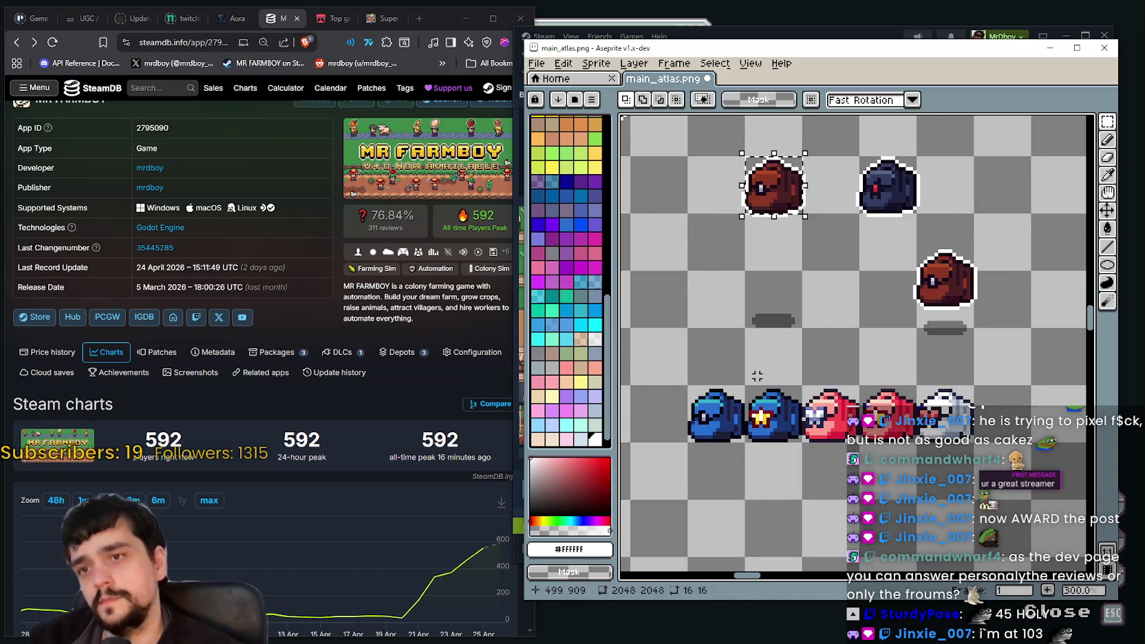
scroll(818, 309, "down", 1)
scroll(801, 348, "up", 1)
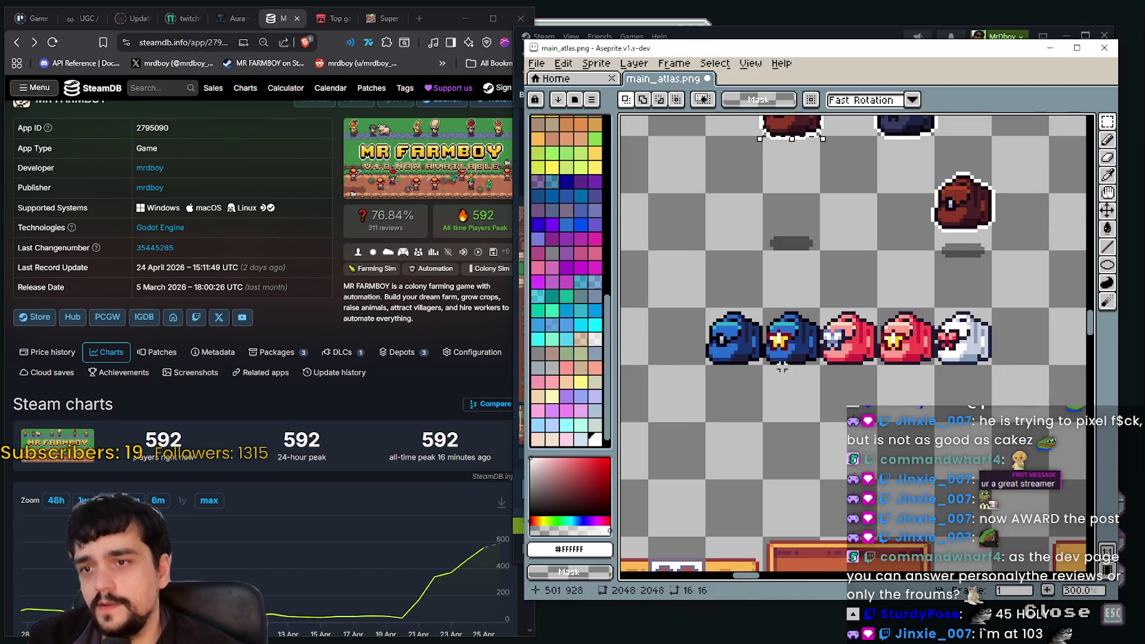
scroll(844, 311, "down", 1)
scroll(812, 330, "up", 1)
scroll(812, 330, "down", 1)
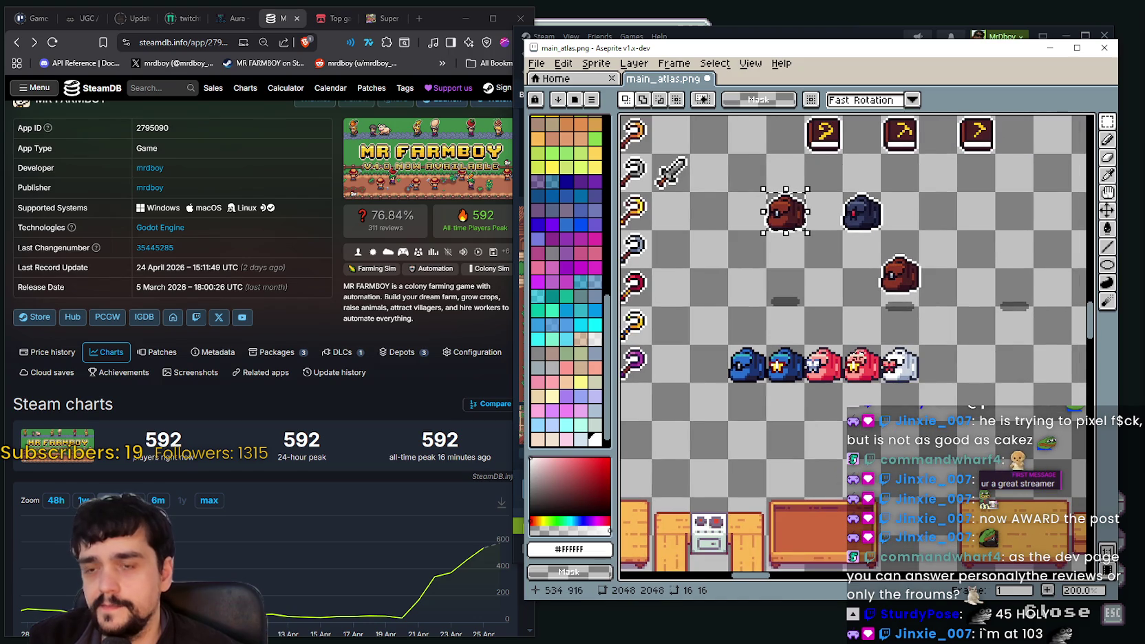
left_click_drag(836, 393, 748, 395)
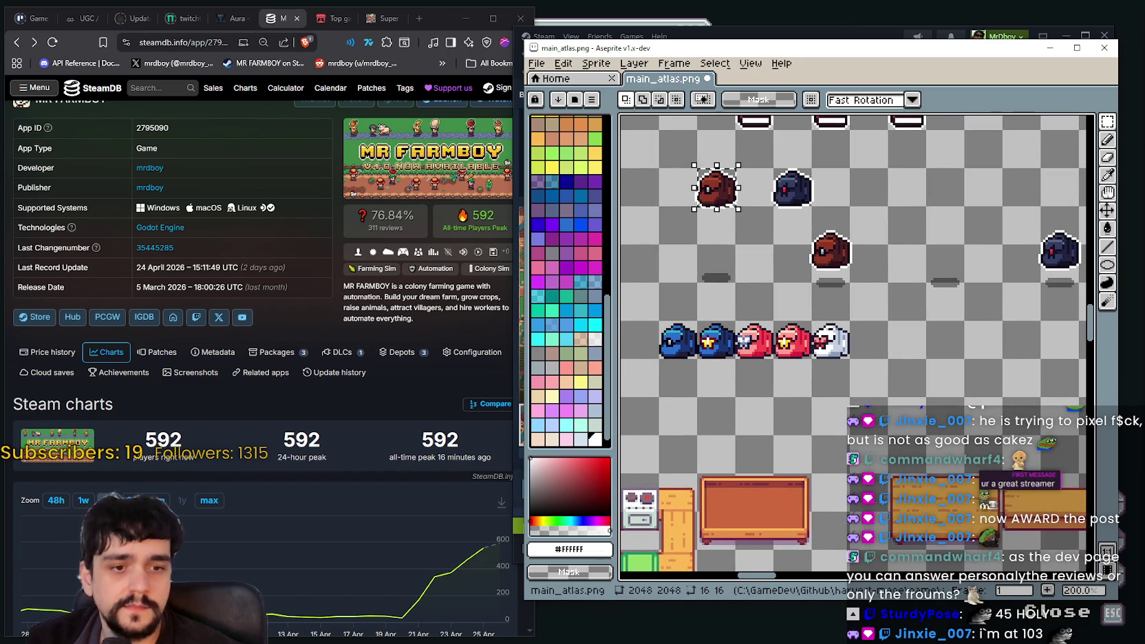
Bring up the File Explorer window, move it into place and make it narrower
key("alt+Tab")
left_click_drag(548, 28, 716, 64)
left_click_drag(445, 294, 637, 303)
Navigate from the asset pack's main folder into Icons > Weapons > Books and Potions
left_click(846, 146)
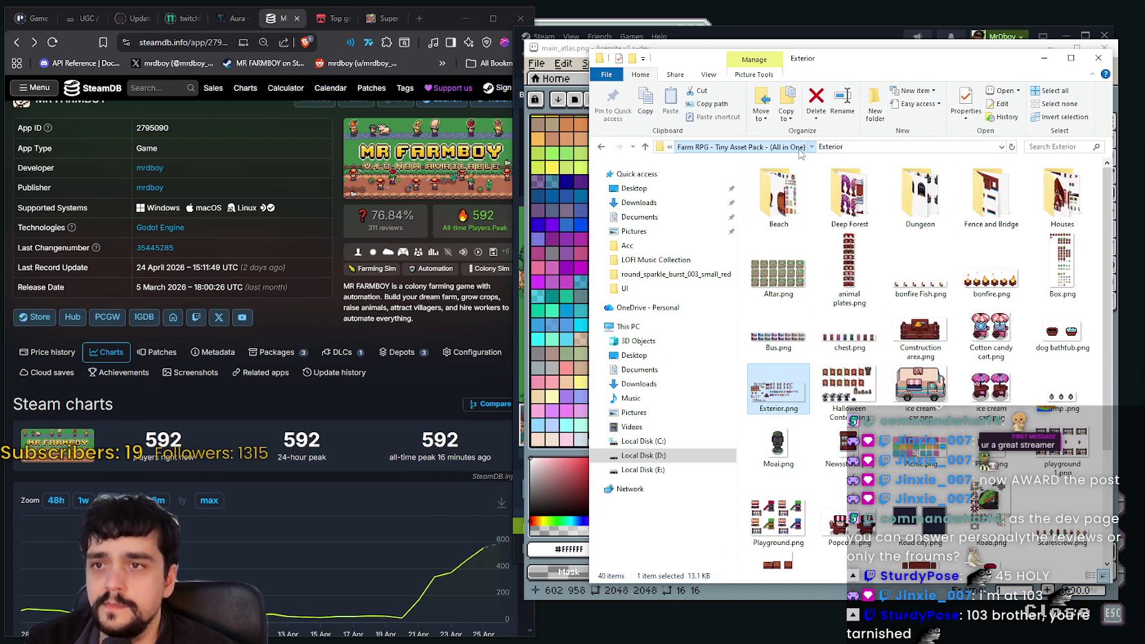
scroll(953, 400, "down", 5)
left_click(990, 311)
double_click(990, 312)
scroll(962, 330, "down", 3)
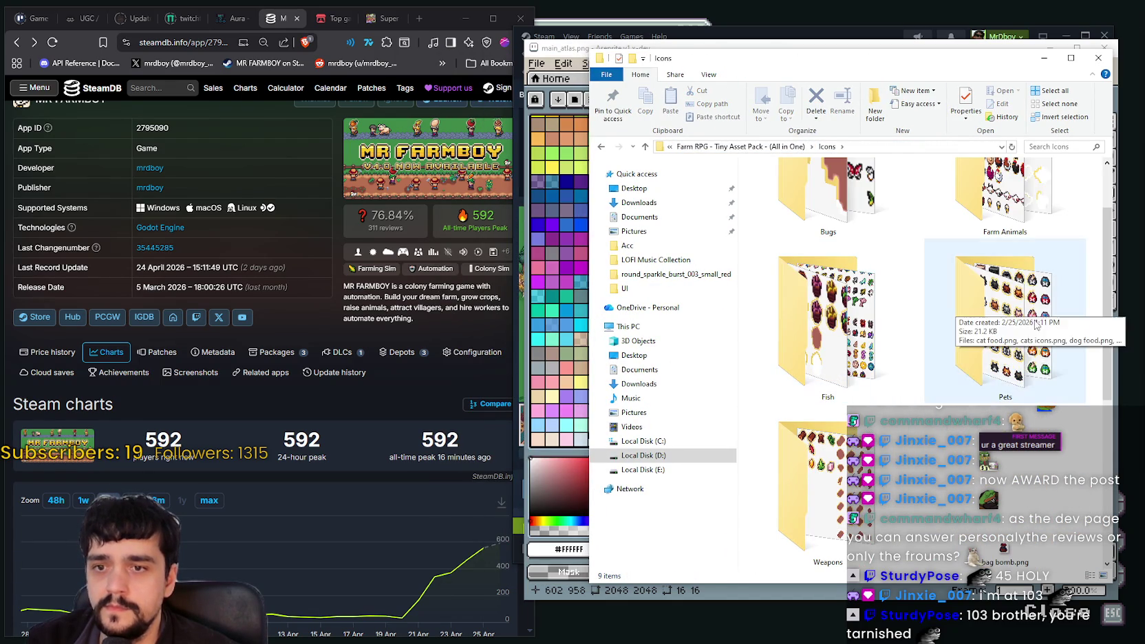
double_click(883, 447)
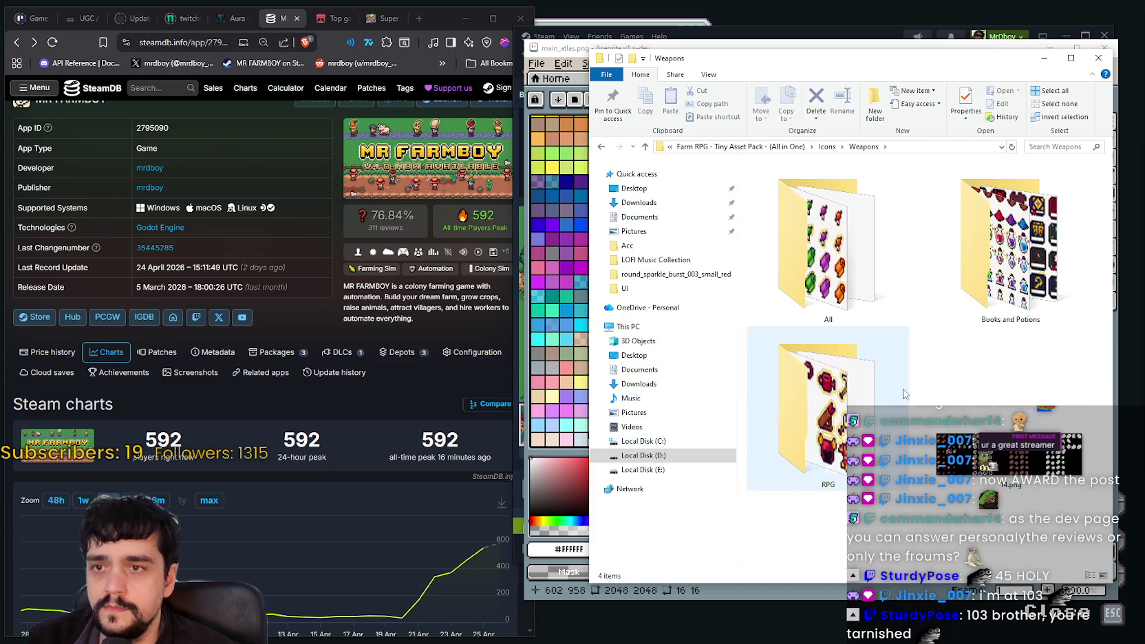
double_click(977, 290)
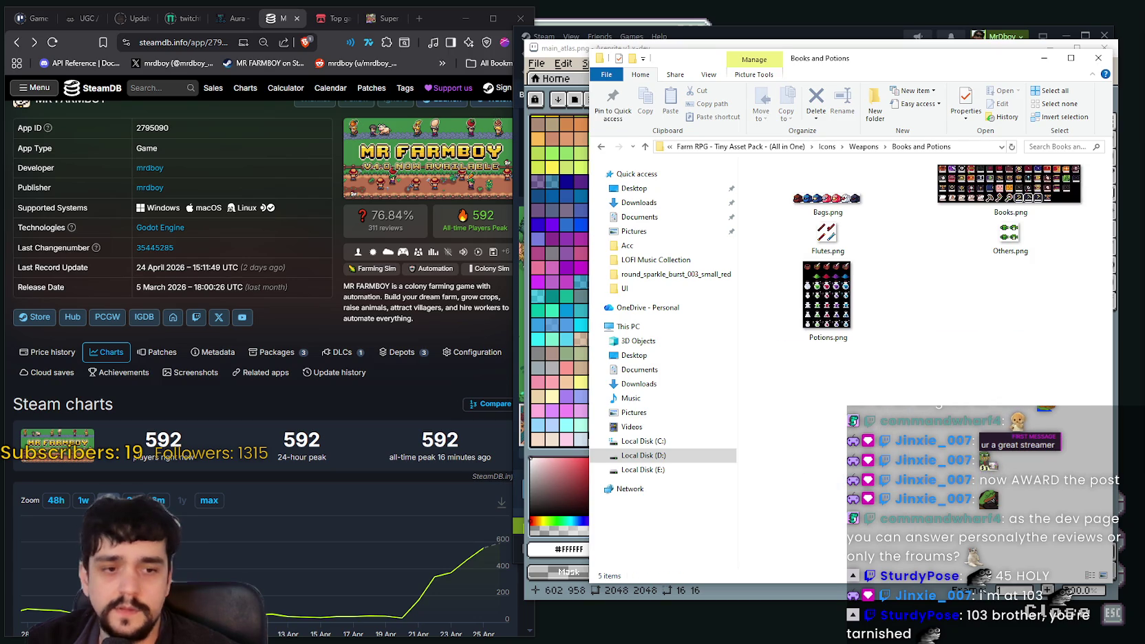
Open Books.png, then Bags.png, in Aseprite, select the whole strip of bags and close Bags.png
double_click(1008, 184)
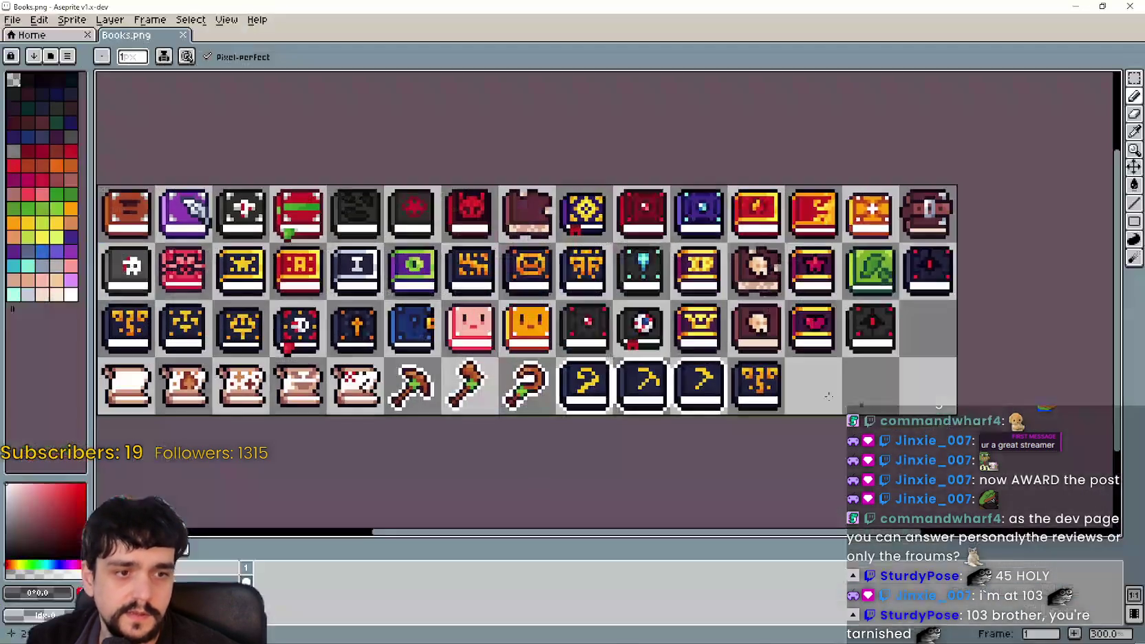
left_click(1102, 6)
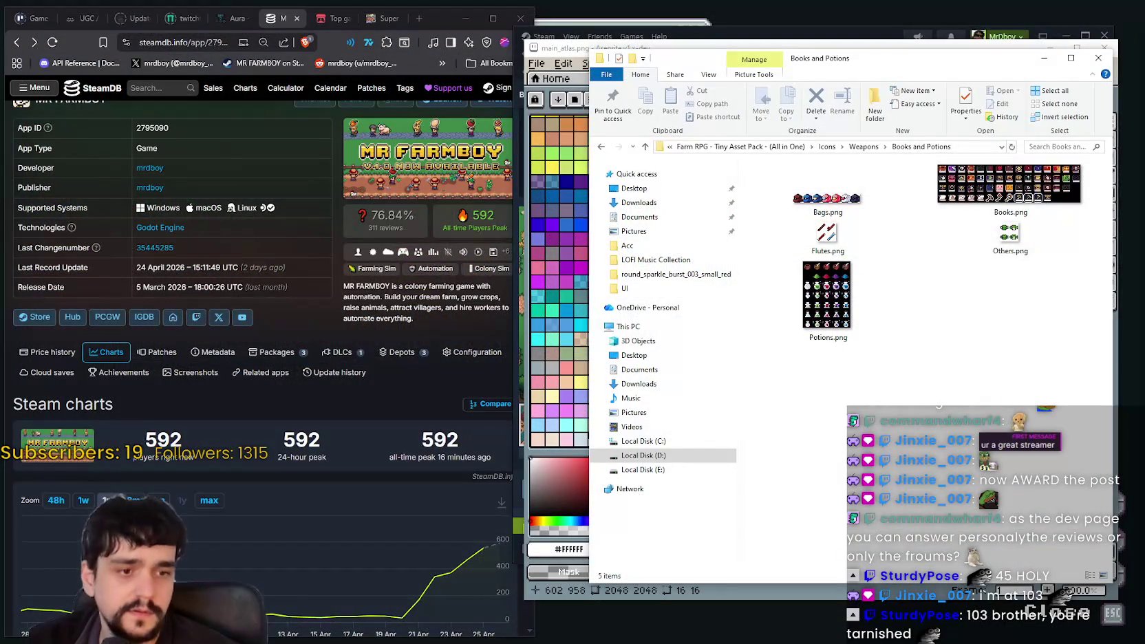
left_click(873, 191)
double_click(828, 199)
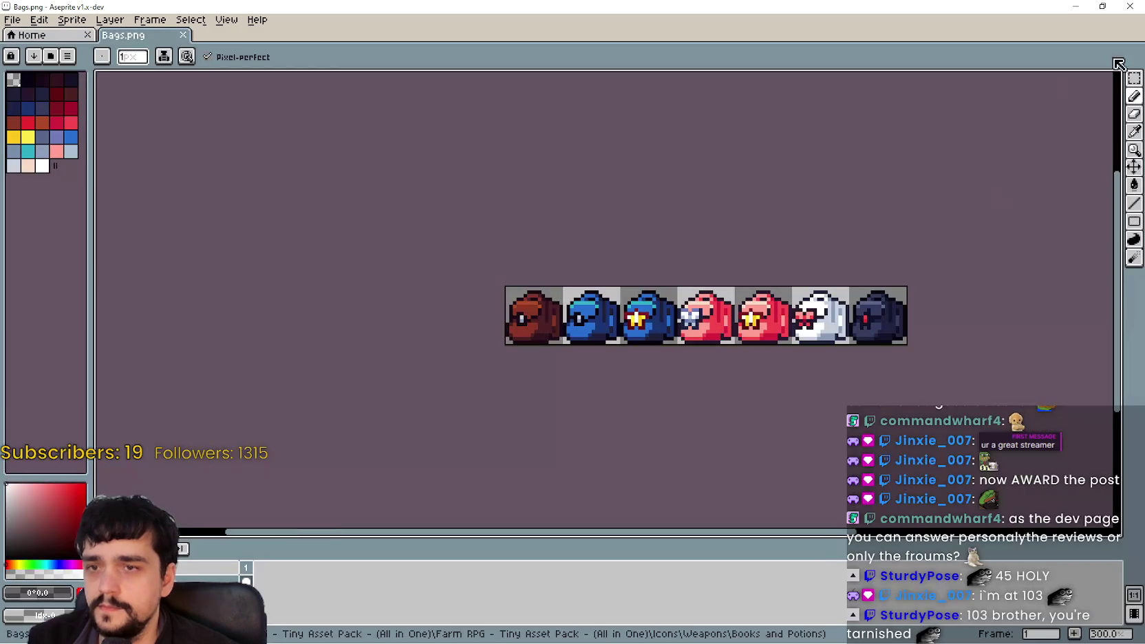
left_click(1133, 78)
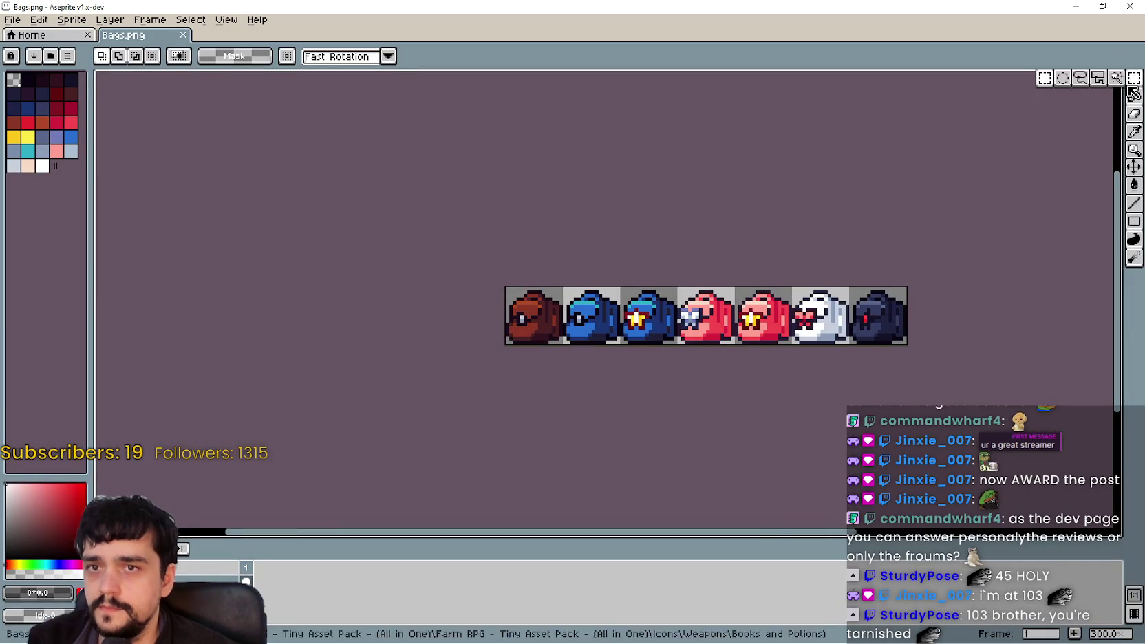
left_click(524, 303)
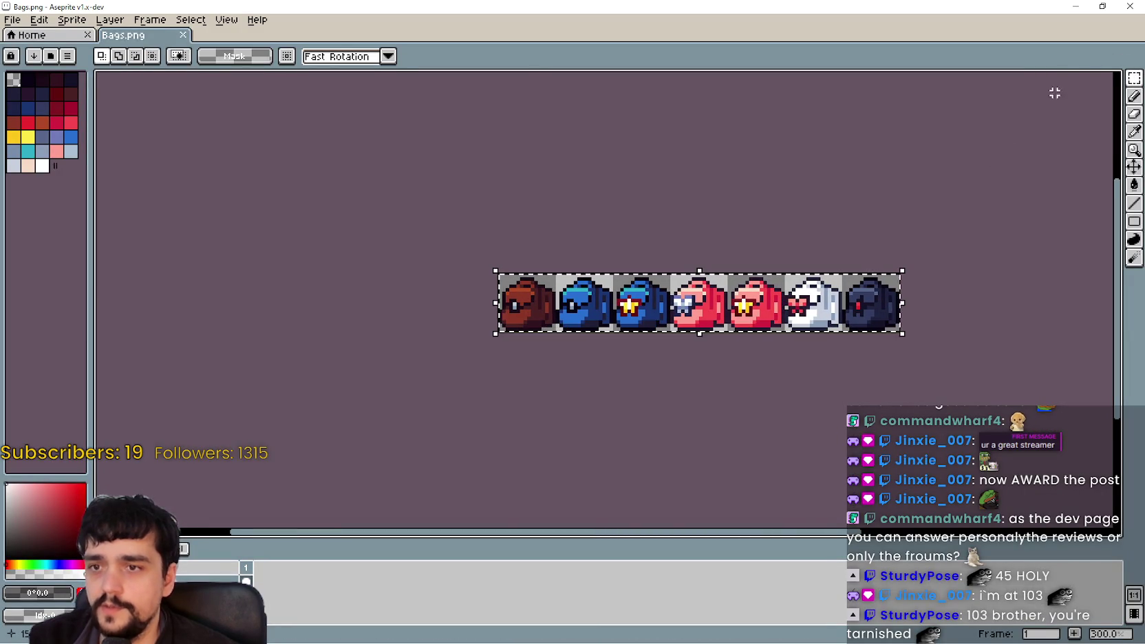
left_click(1129, 6)
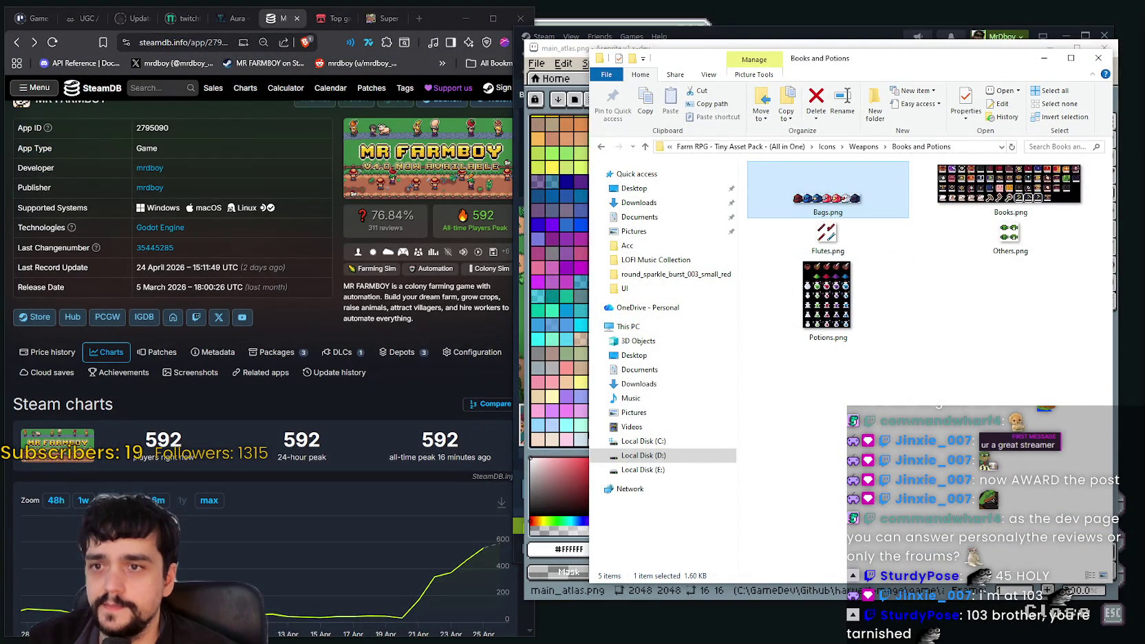
Paste the copied row of seven bags into main_atlas.png above the dark red bag and commit it
left_click(561, 50)
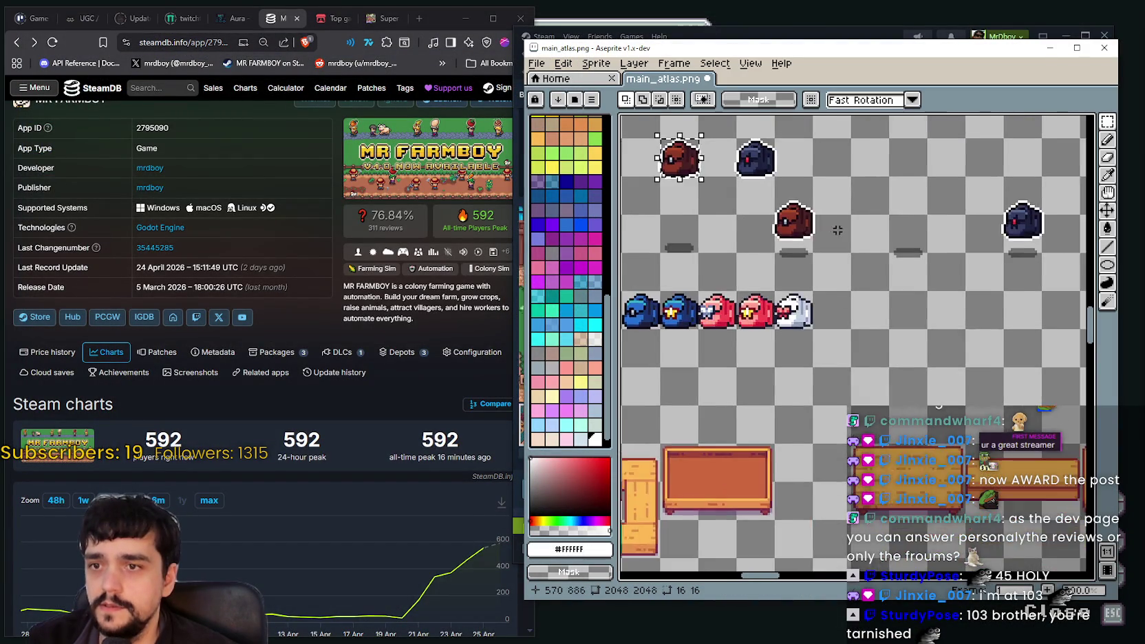
scroll(842, 227, "down", 5)
scroll(791, 261, "down", 1)
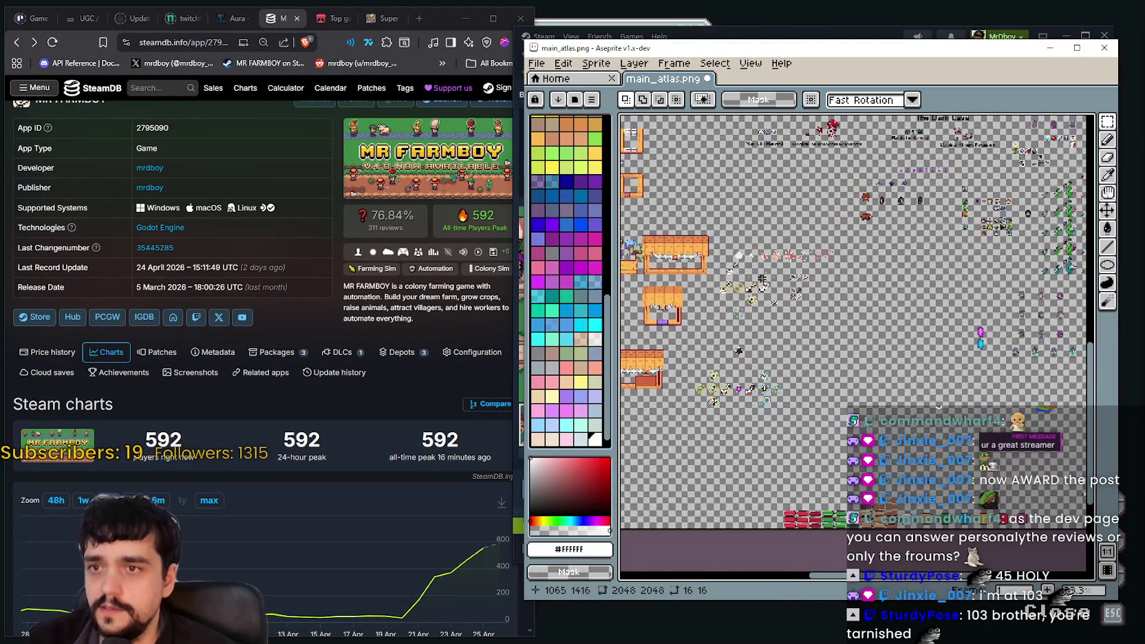
scroll(761, 278, "up", 5)
scroll(791, 275, "down", 2)
scroll(758, 305, "down", 1)
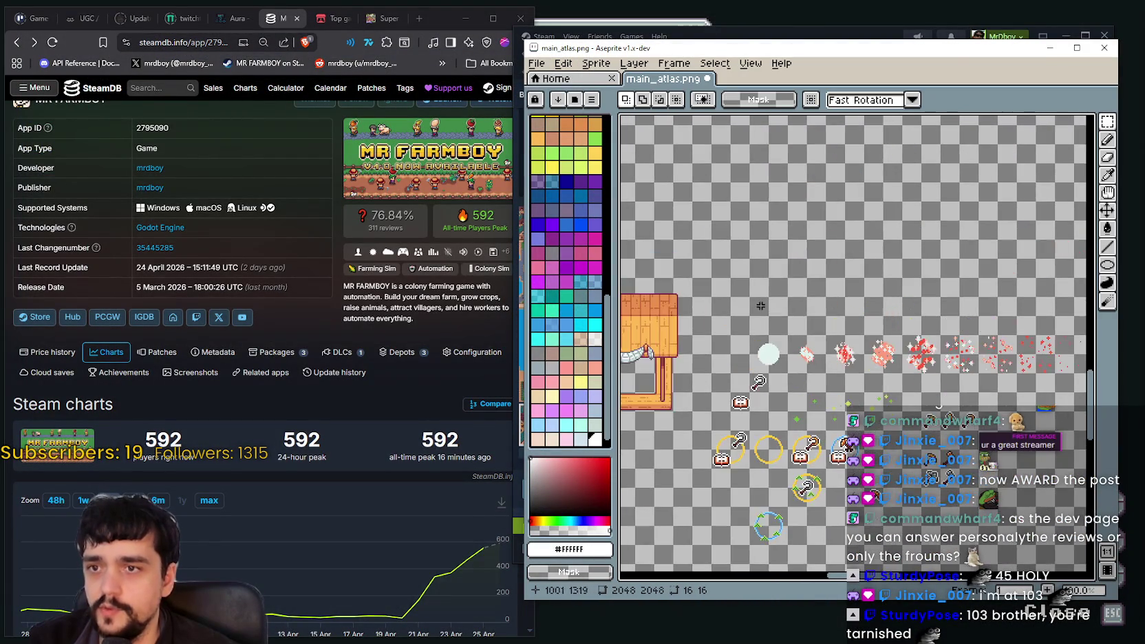
scroll(759, 306, "up", 2)
scroll(798, 275, "down", 5)
scroll(811, 310, "down", 3)
mouse_move(811, 310)
left_mouse_down()
mouse_move(928, 369)
mouse_move(856, 255)
mouse_move(854, 229)
left_mouse_up()
key("ctrl+v")
key("Return")
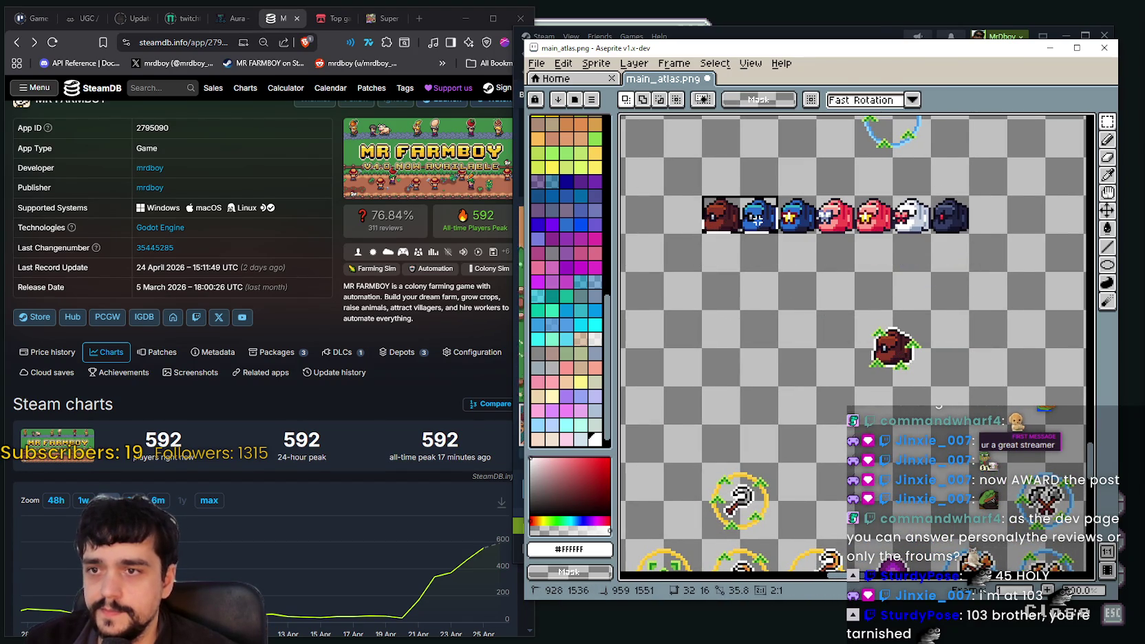
Marquee-select the blue star bag in the pasted row
left_click_drag(787, 216, 819, 235)
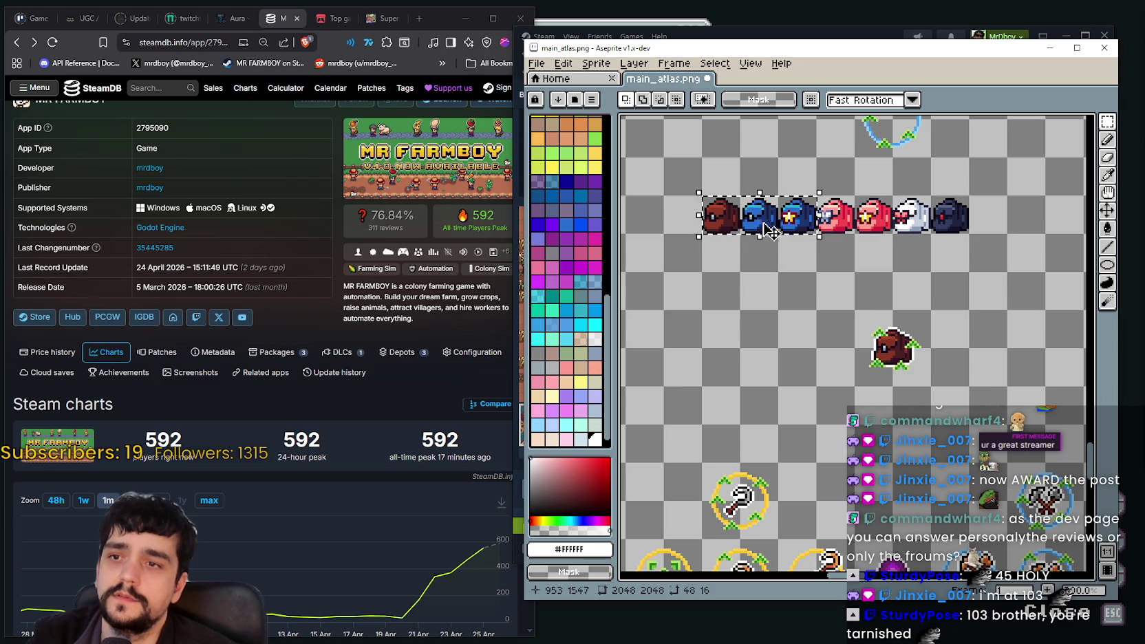
left_click_drag(737, 194, 780, 236)
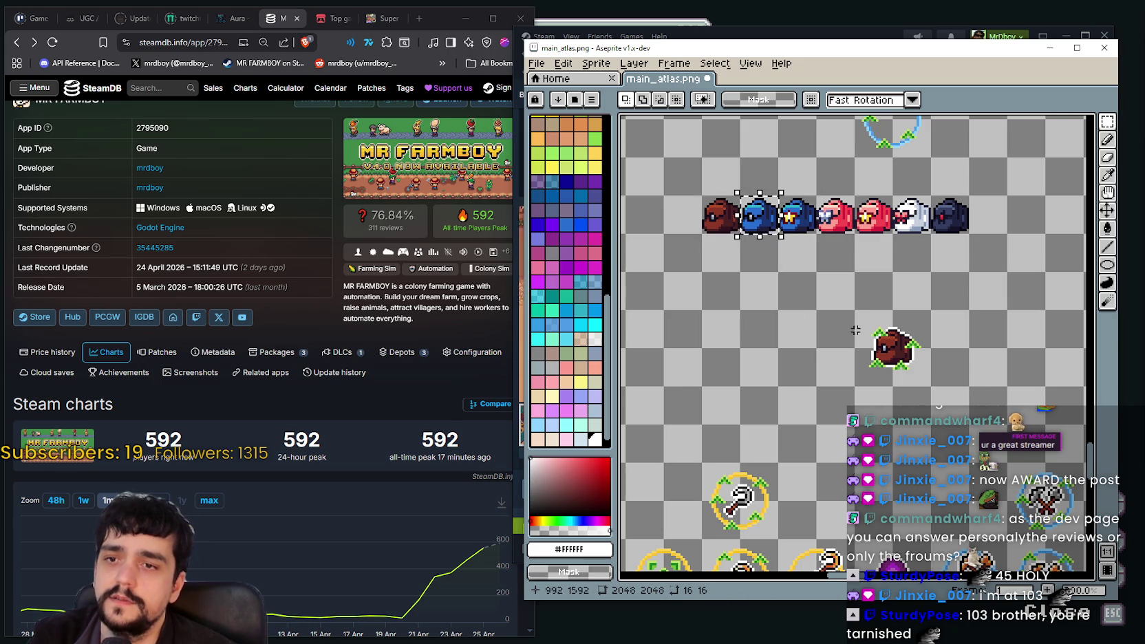
left_click_drag(775, 194, 818, 235)
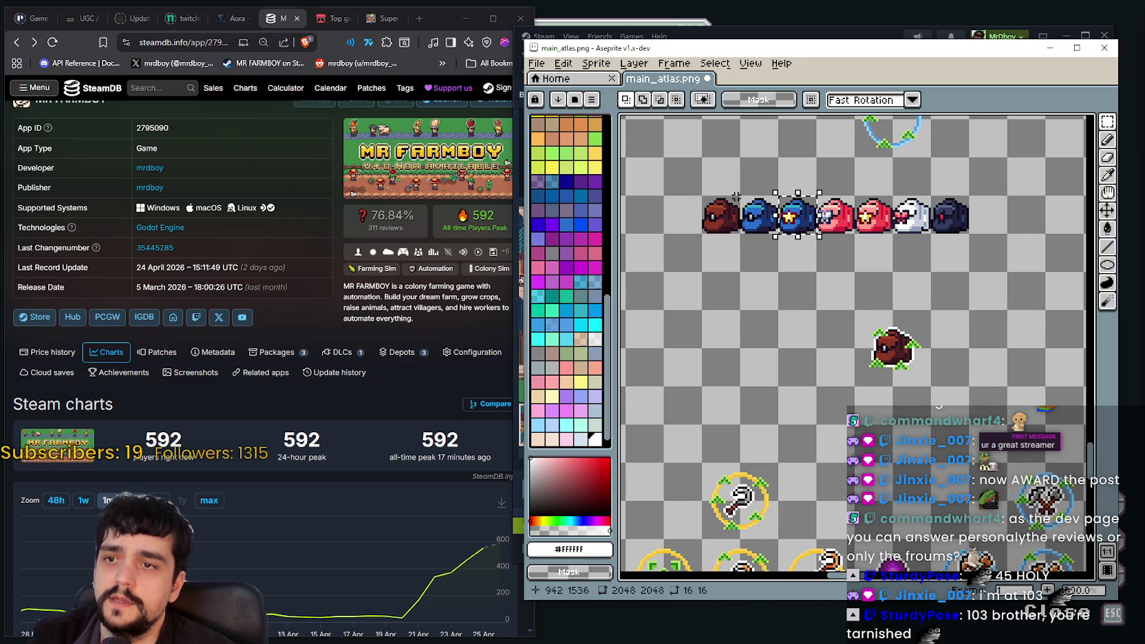
key("ctrl+z")
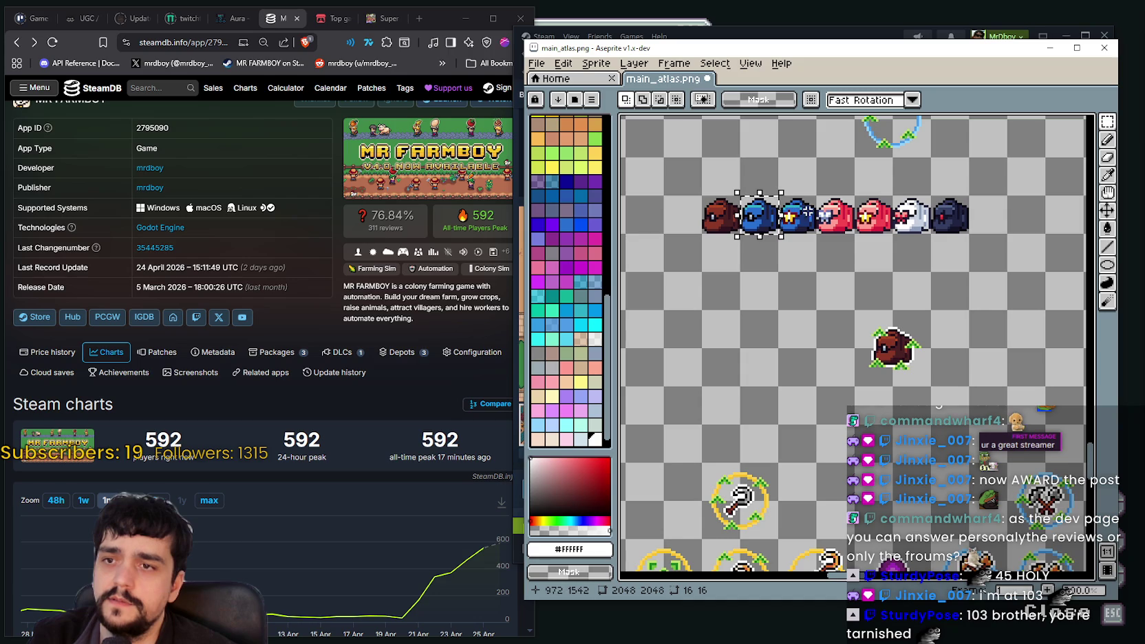
left_click(842, 221)
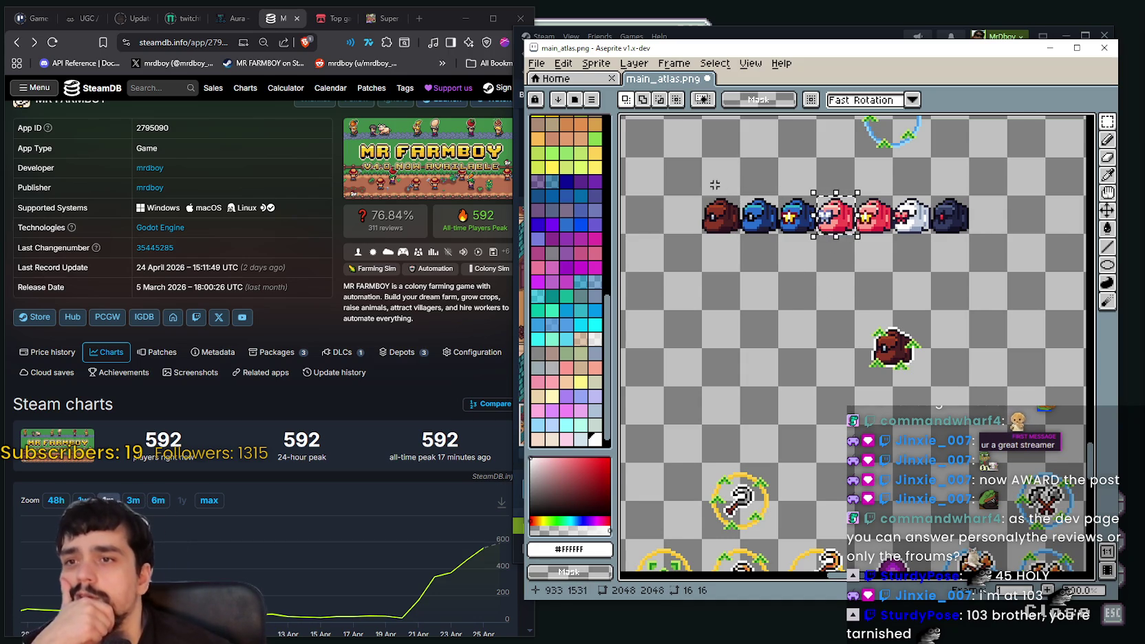
scroll(705, 189, "up", 1)
scroll(729, 233, "down", 1)
key("ctrl+d")
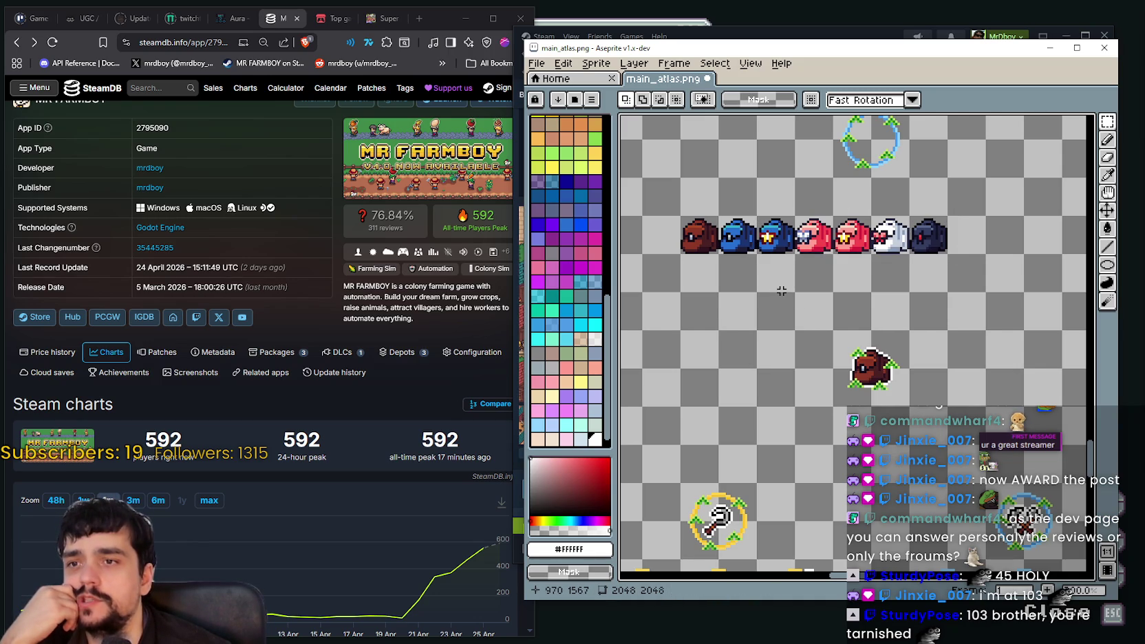
left_click(766, 242)
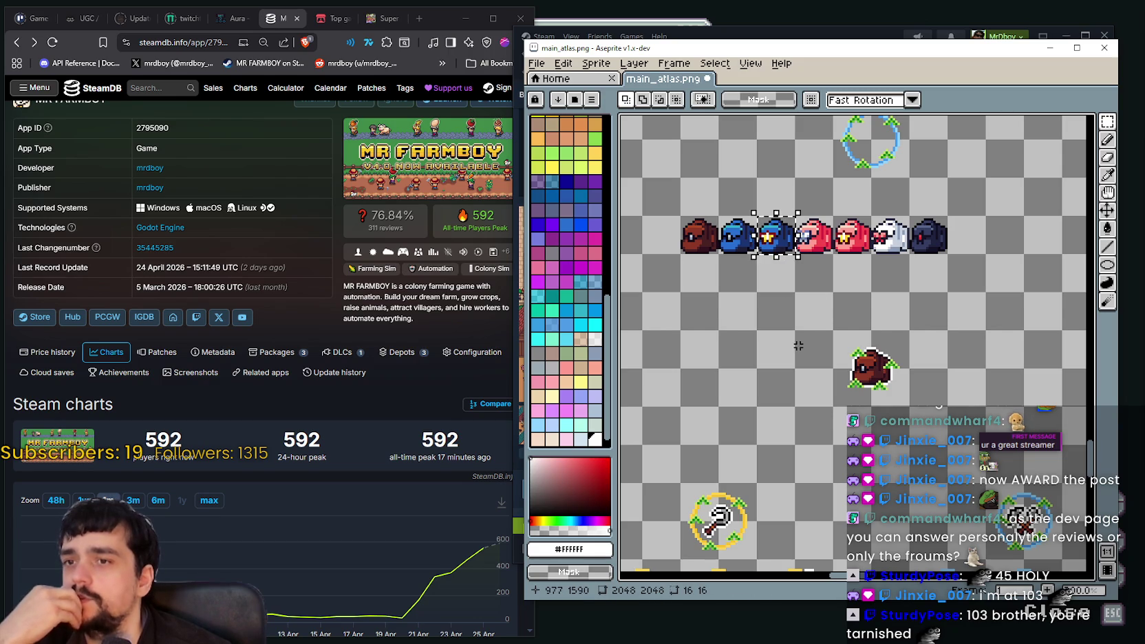
left_click_drag(791, 324, 794, 377)
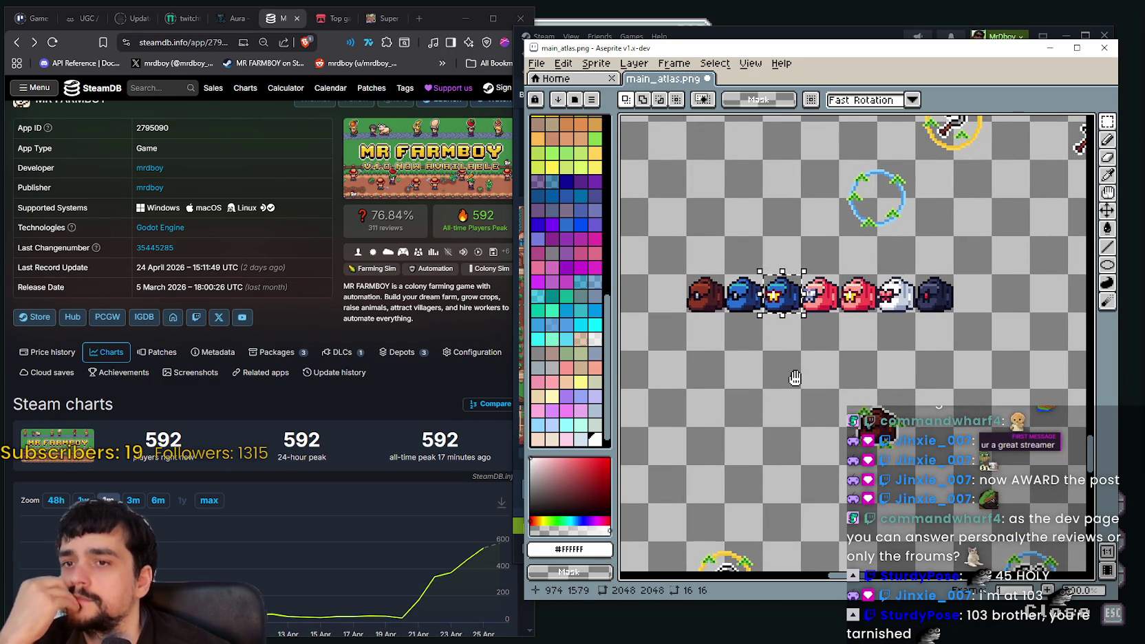
left_click_drag(794, 378, 808, 337)
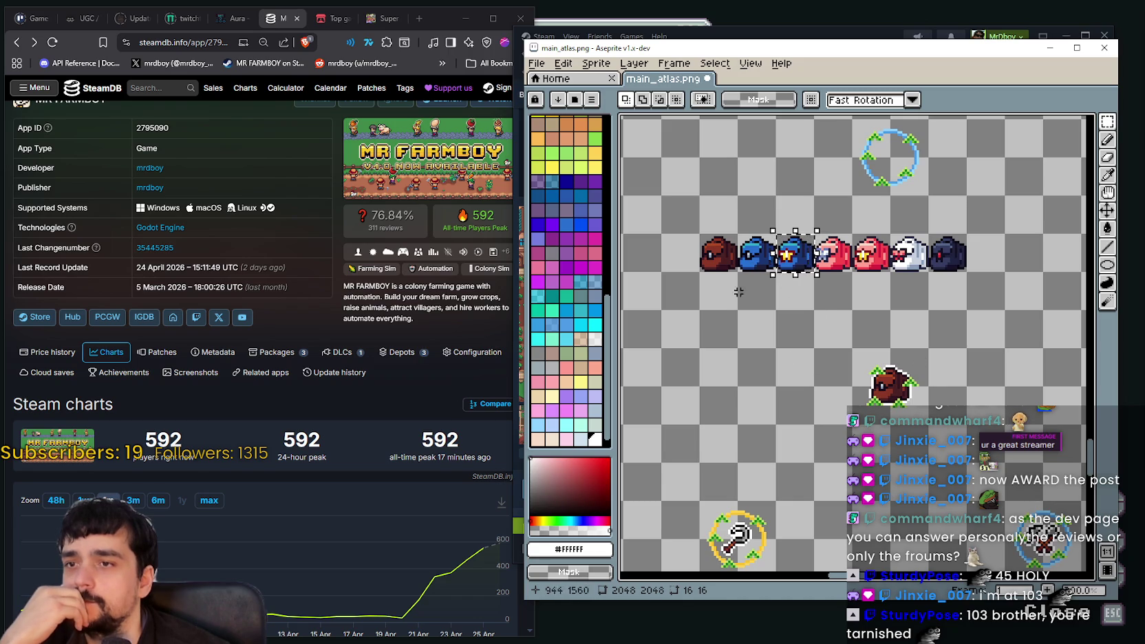
scroll(776, 260, "up", 1)
scroll(825, 386, "down", 2)
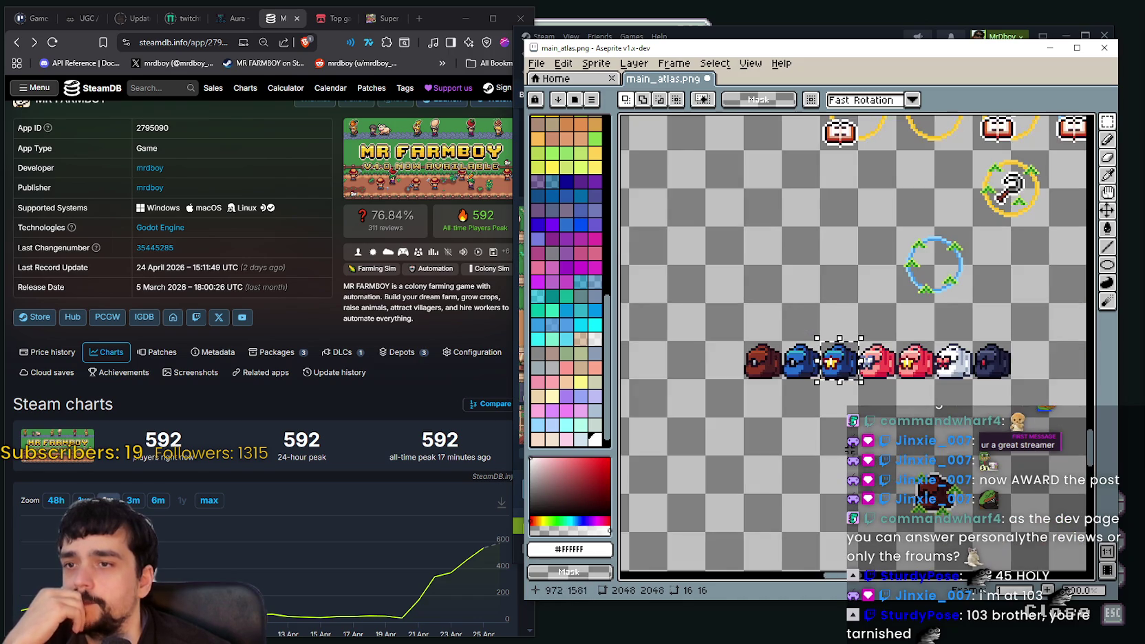
scroll(738, 295, "up", 1)
scroll(738, 295, "up", 2)
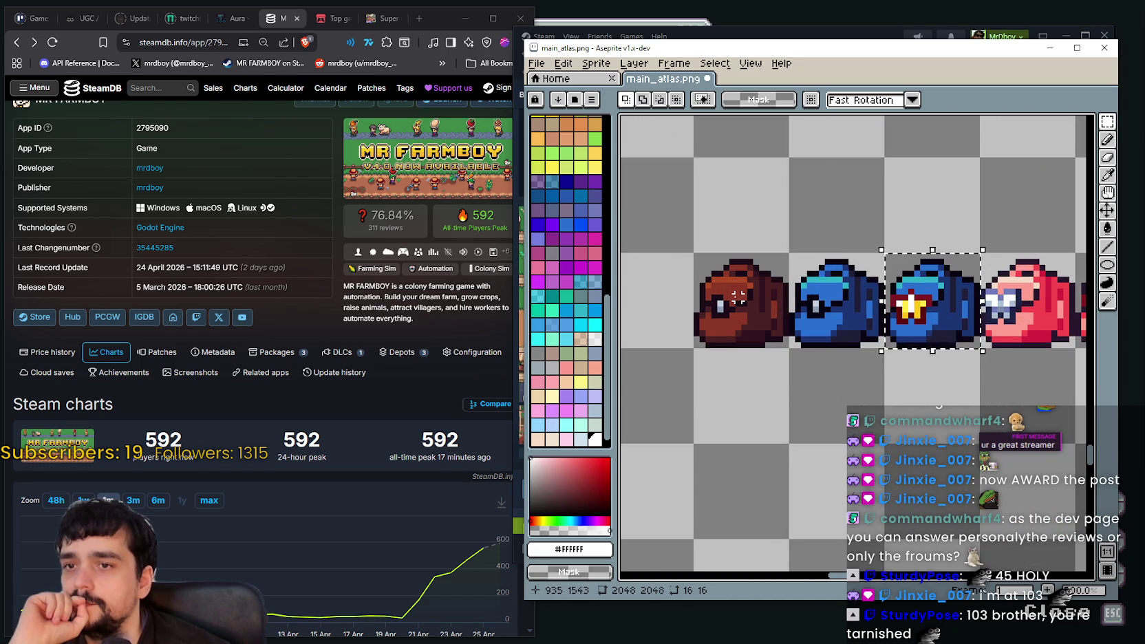
scroll(738, 295, "down", 4)
left_click_drag(835, 390, 841, 372)
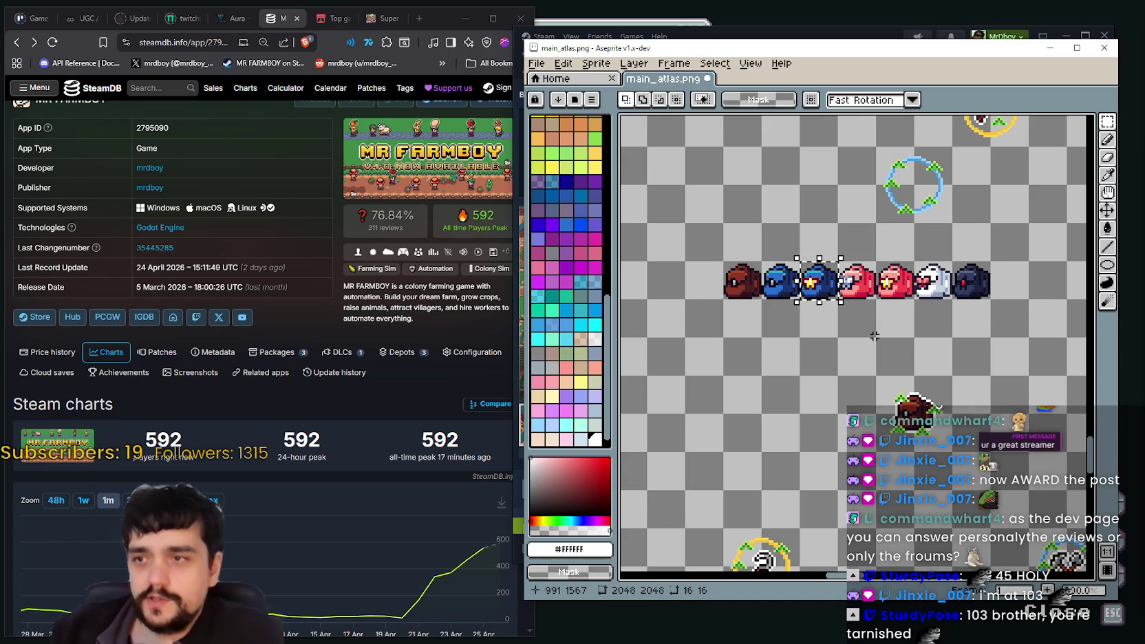
scroll(867, 347, "down", 2)
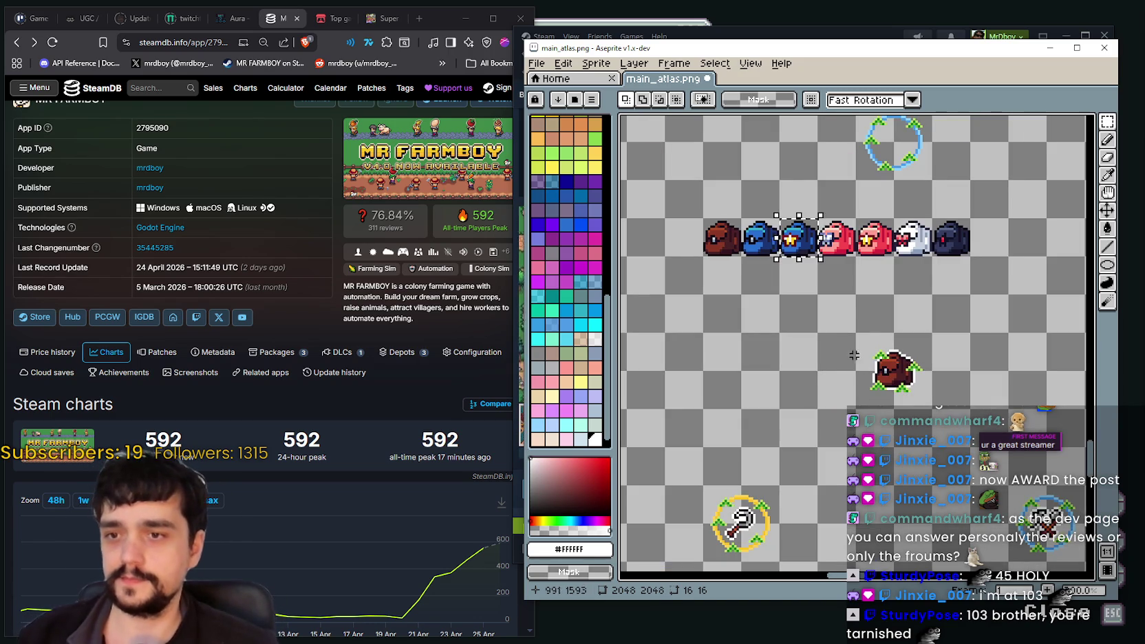
scroll(801, 255, "down", 1)
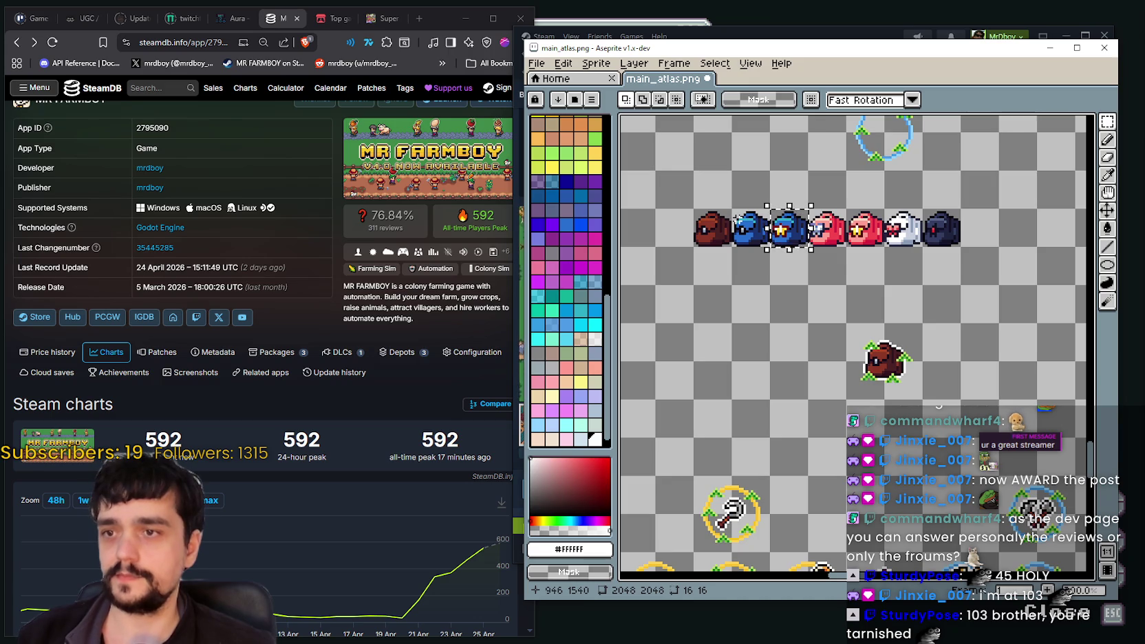
scroll(962, 376, "down", 2)
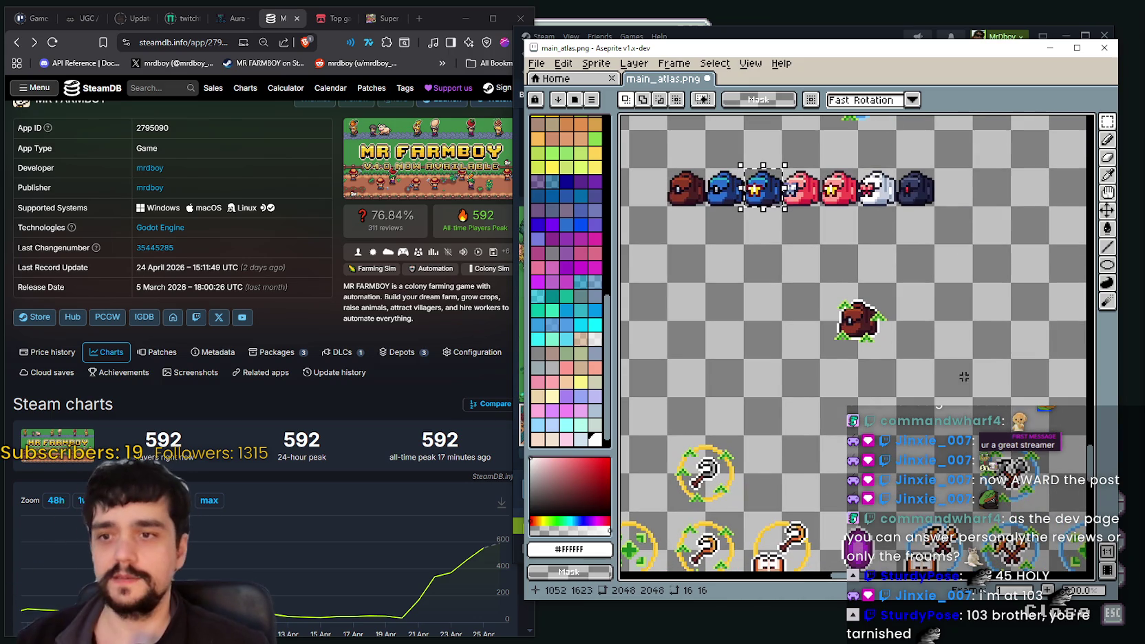
scroll(832, 338, "up", 1)
left_click_drag(845, 303, 866, 357)
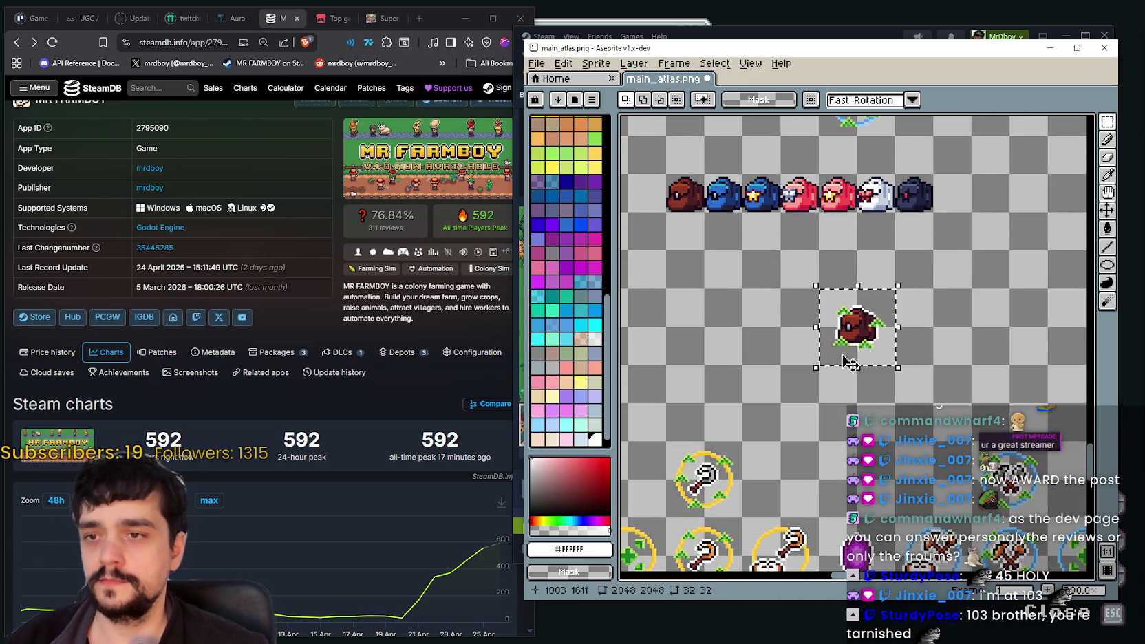
Pan along the bag row and clear the selection around the blue backpack
left_click_drag(706, 177, 729, 215)
left_click_drag(764, 376, 820, 413)
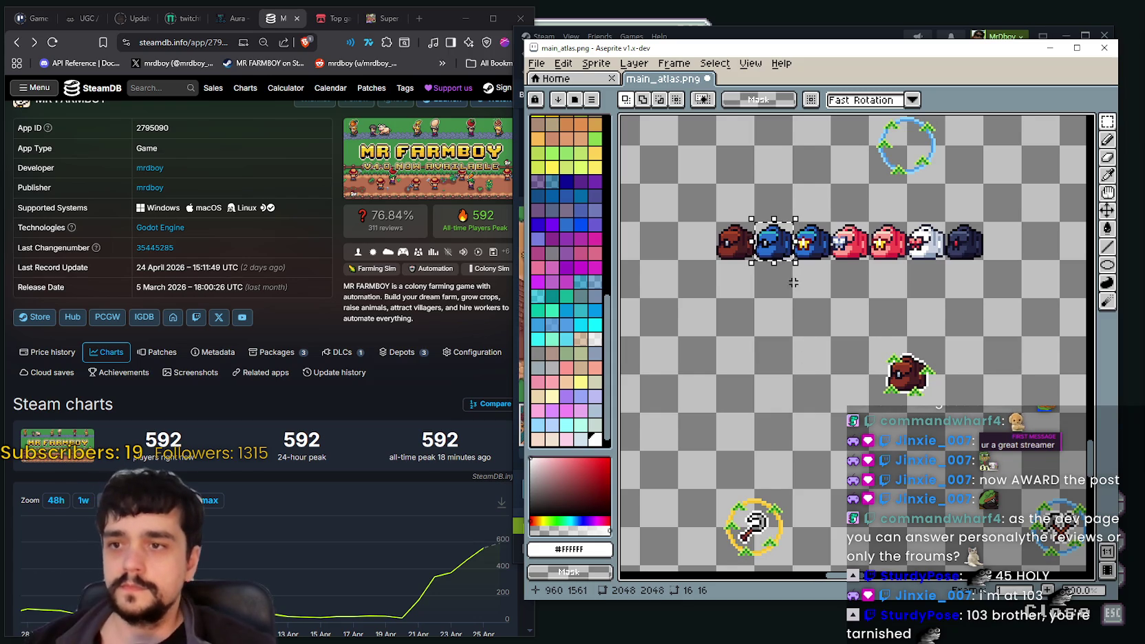
scroll(810, 224, "up", 1)
left_click_drag(847, 307, 950, 321)
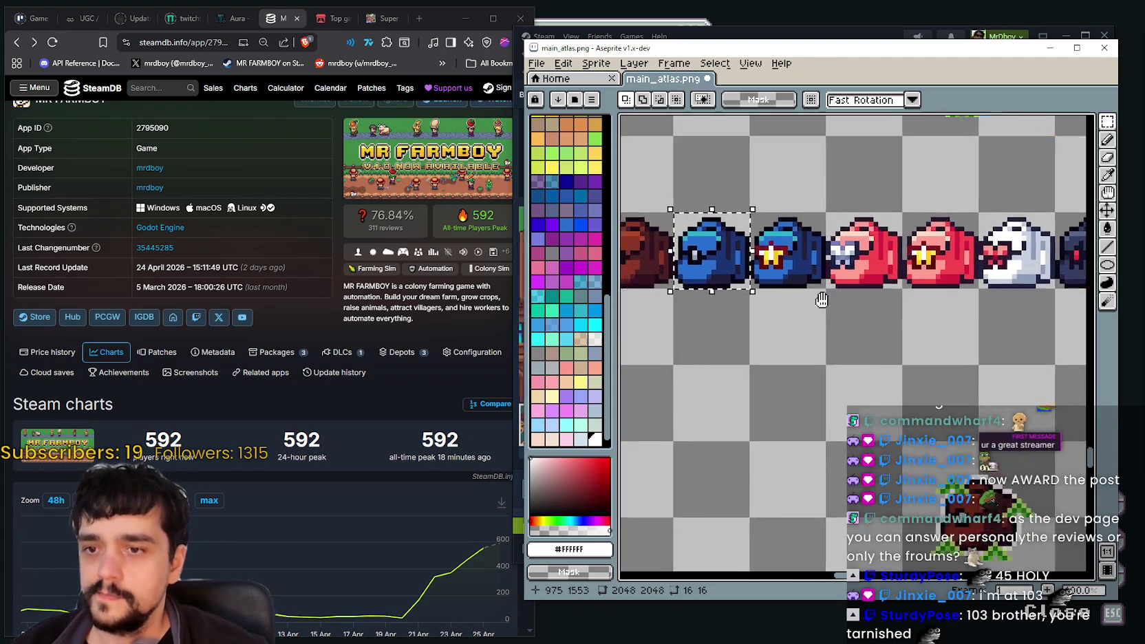
scroll(894, 148, "down", 2)
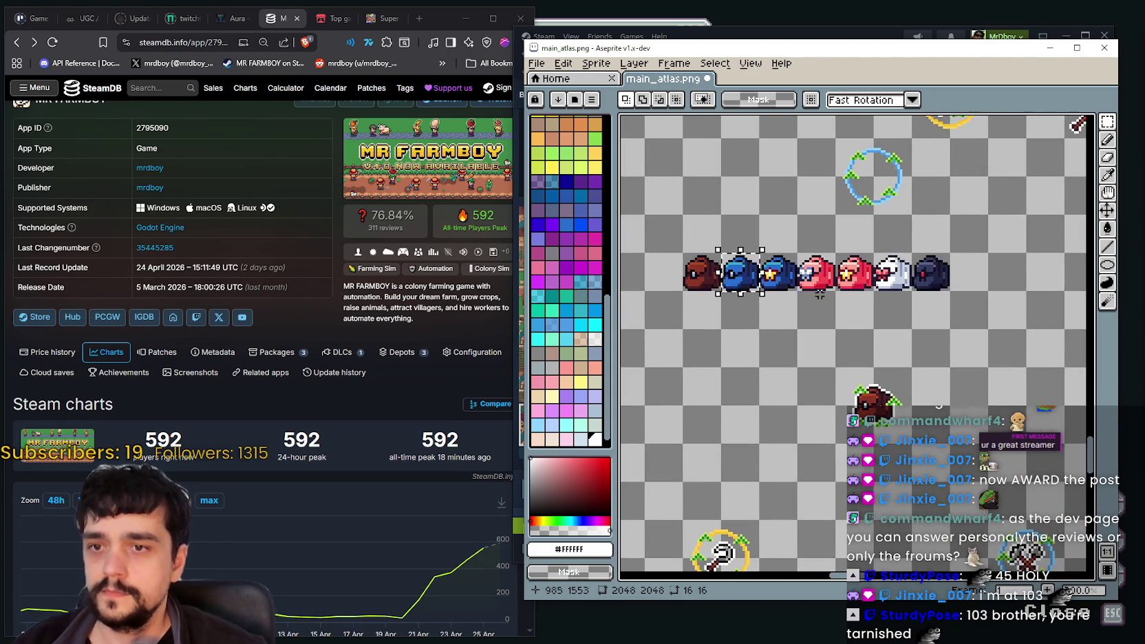
scroll(778, 276, "left", 2)
scroll(821, 324, "down", 1)
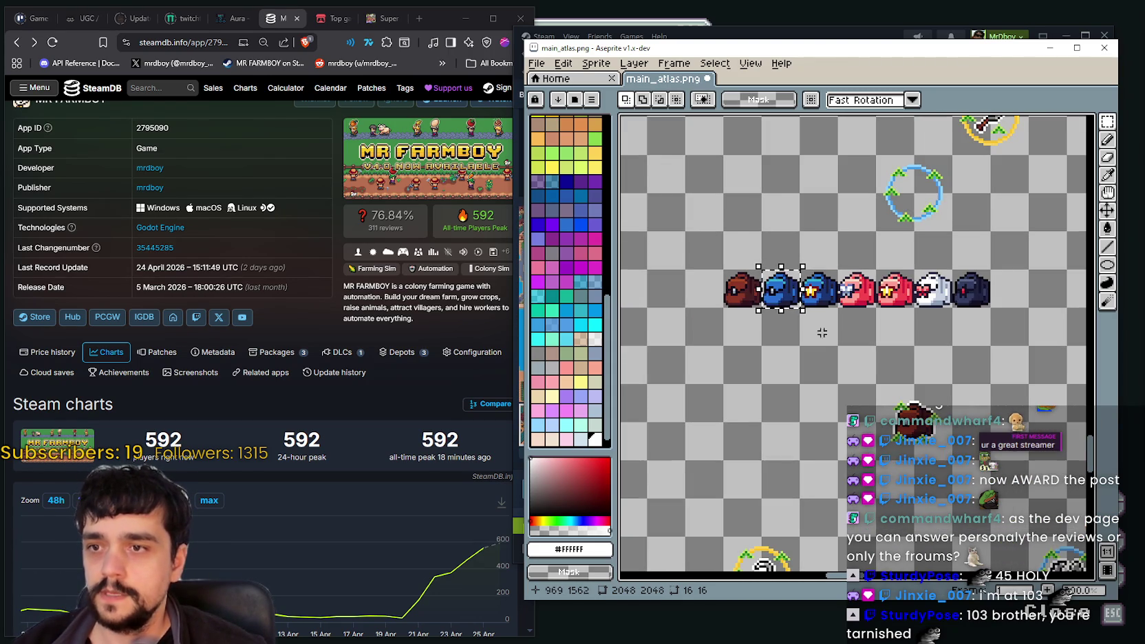
scroll(793, 340, "up", 1)
scroll(876, 371, "up", 1)
scroll(780, 320, "down", 1)
left_click(854, 209)
Duplicate the brown backpack beside the original, then marquee the blue bag's star emblem
scroll(854, 208, "up", 2)
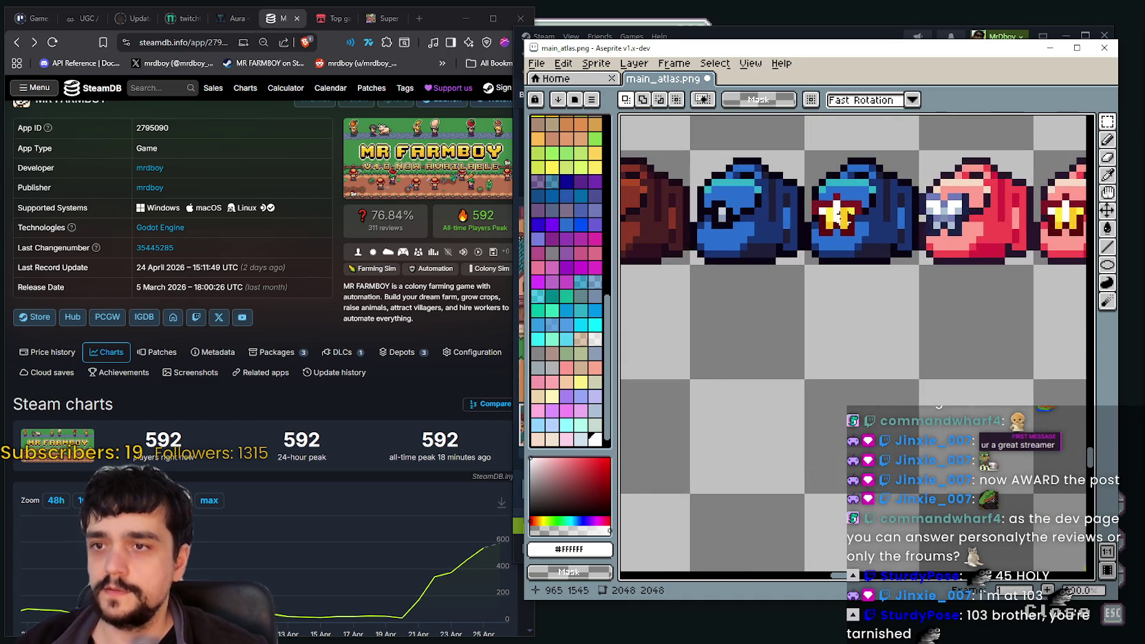
scroll(801, 249, "down", 1)
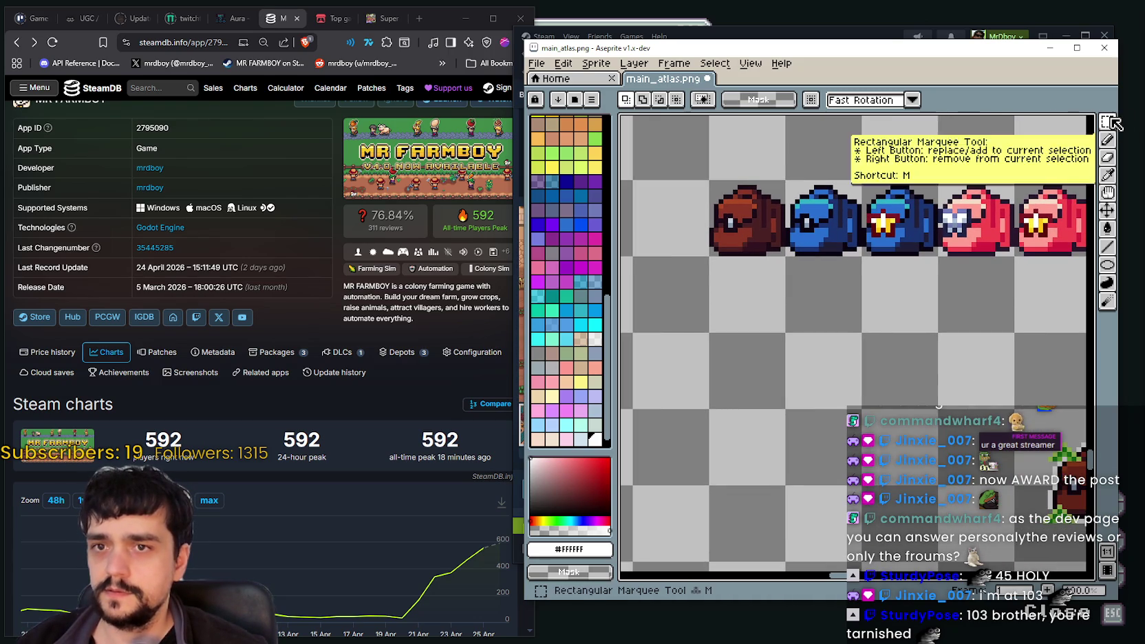
scroll(756, 289, "down", 1)
mouse_move(717, 211)
left_mouse_down()
mouse_move(781, 275)
mouse_move(711, 249)
mouse_move(705, 318)
mouse_move(751, 250)
left_mouse_up()
scroll(835, 220, "up", 2)
left_click_drag(822, 216, 887, 272)
scroll(791, 348, "down", 2)
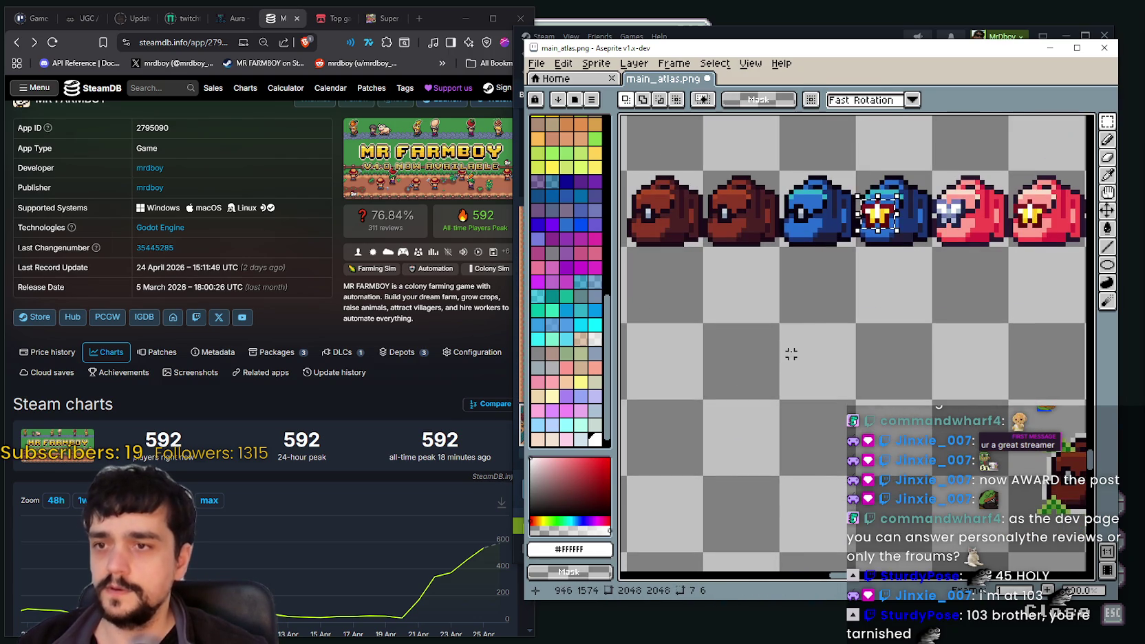
Paste a copy of the star emblem onto empty canvas and Magic Wand-select it to strip its blue pixels
key("ctrl+c")
key("ctrl+v")
left_click_drag(892, 227, 742, 311)
scroll(742, 310, "up", 1)
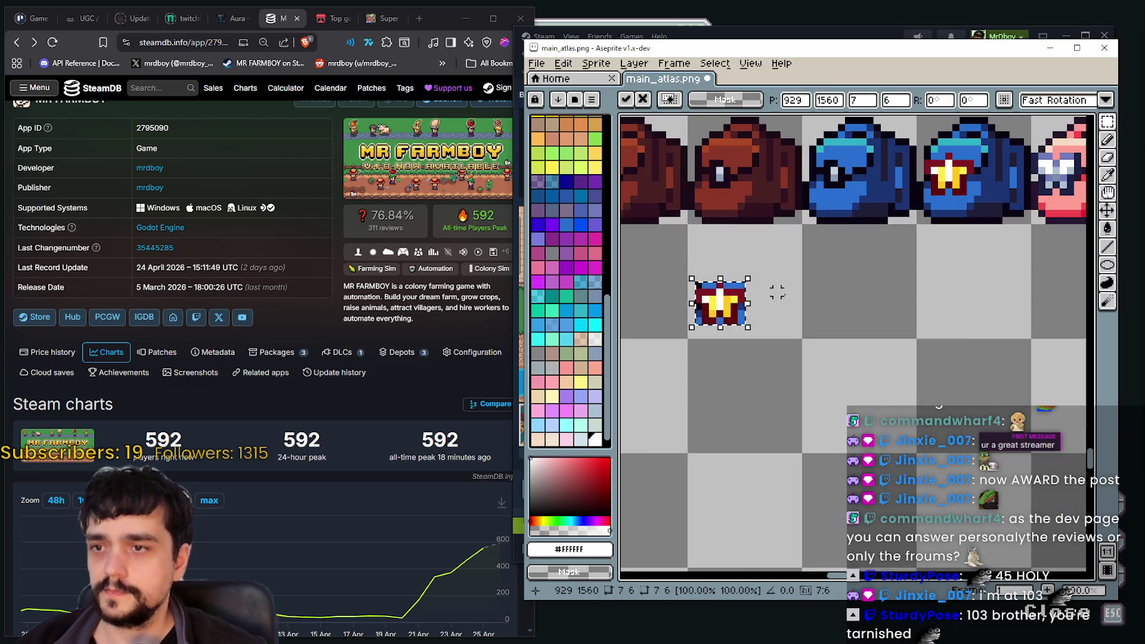
key("Return")
scroll(729, 288, "up", 2)
scroll(731, 271, "down", 1)
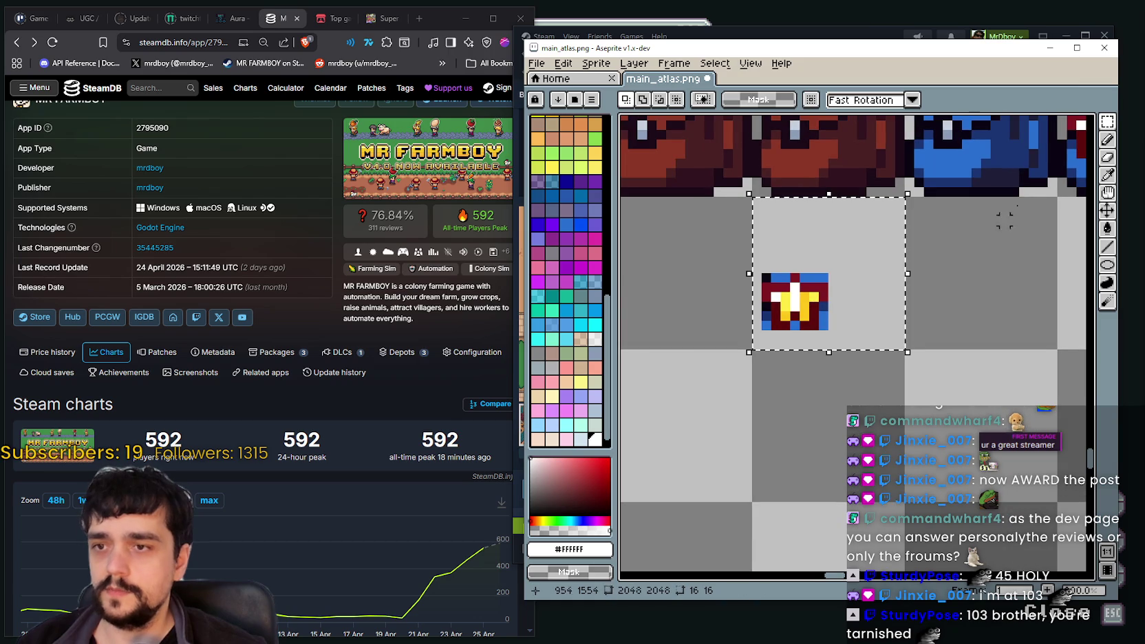
left_click(754, 323)
left_click_drag(742, 244, 838, 331)
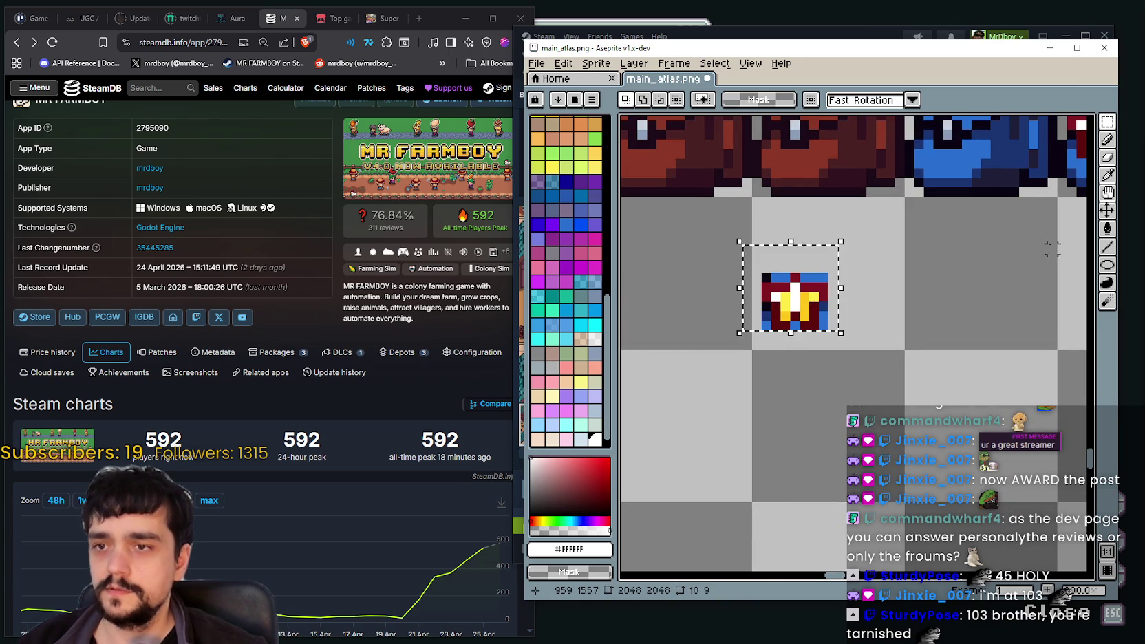
key("i")
scroll(812, 269, "up", 1)
key("w")
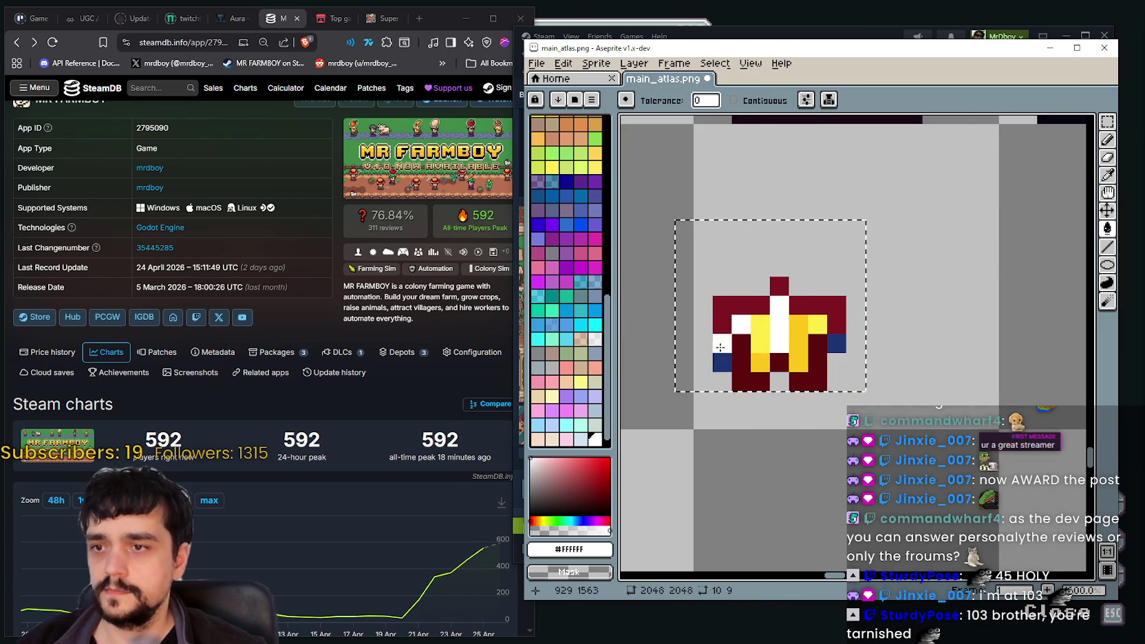
scroll(884, 337, "down", 1)
scroll(884, 336, "down", 1)
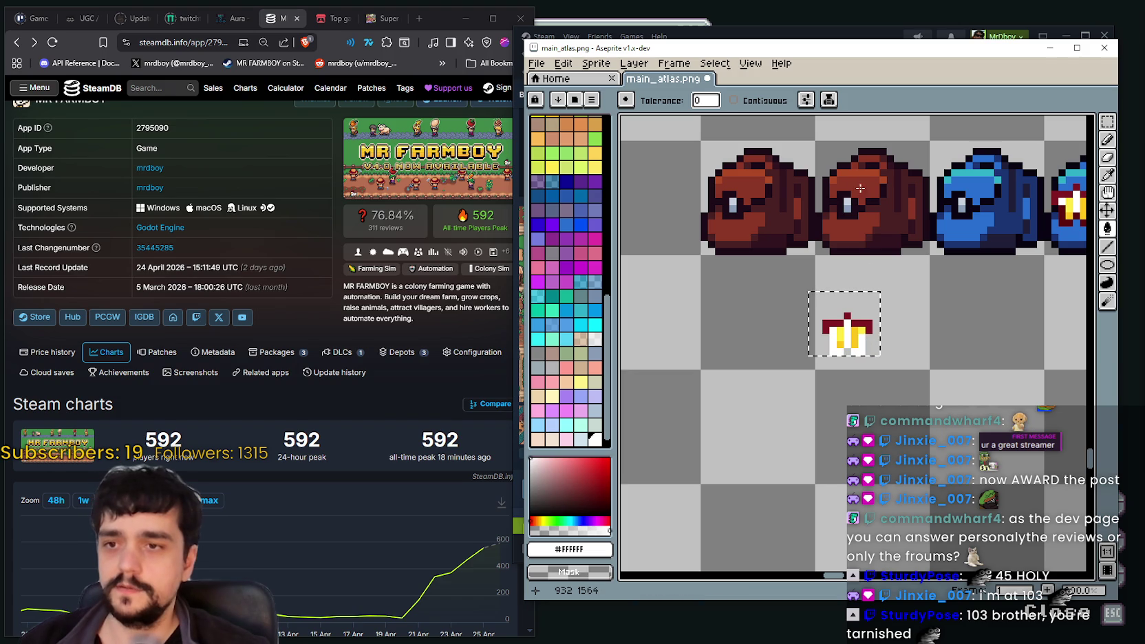
Move the star emblem onto the second brown bag, nudge it one pixel left, and drop it
key("m")
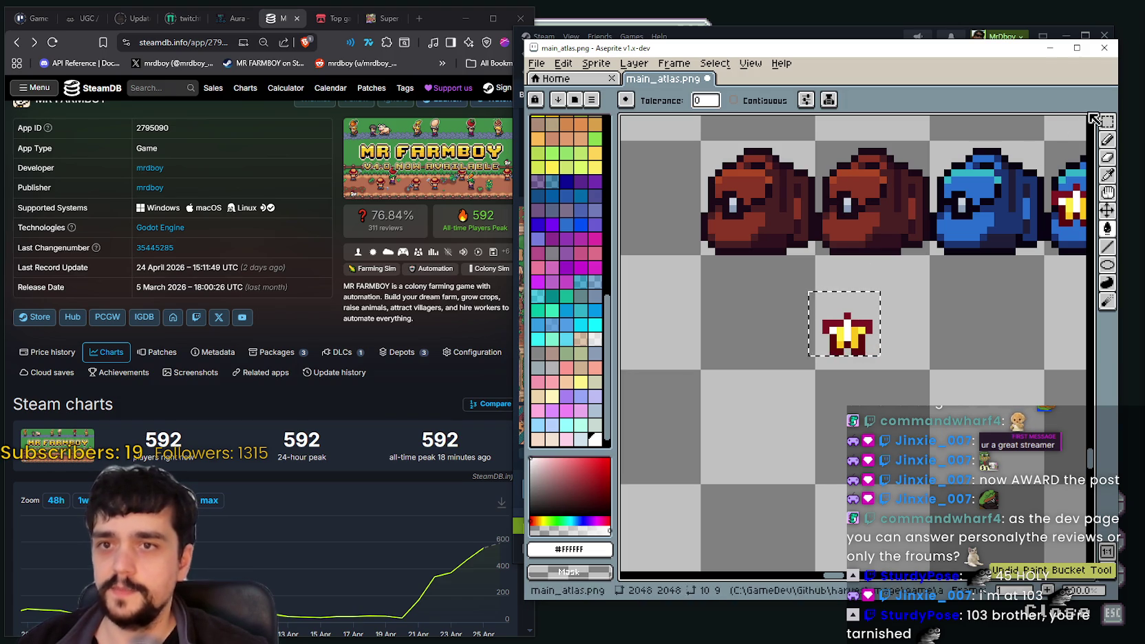
left_click_drag(846, 334, 859, 221)
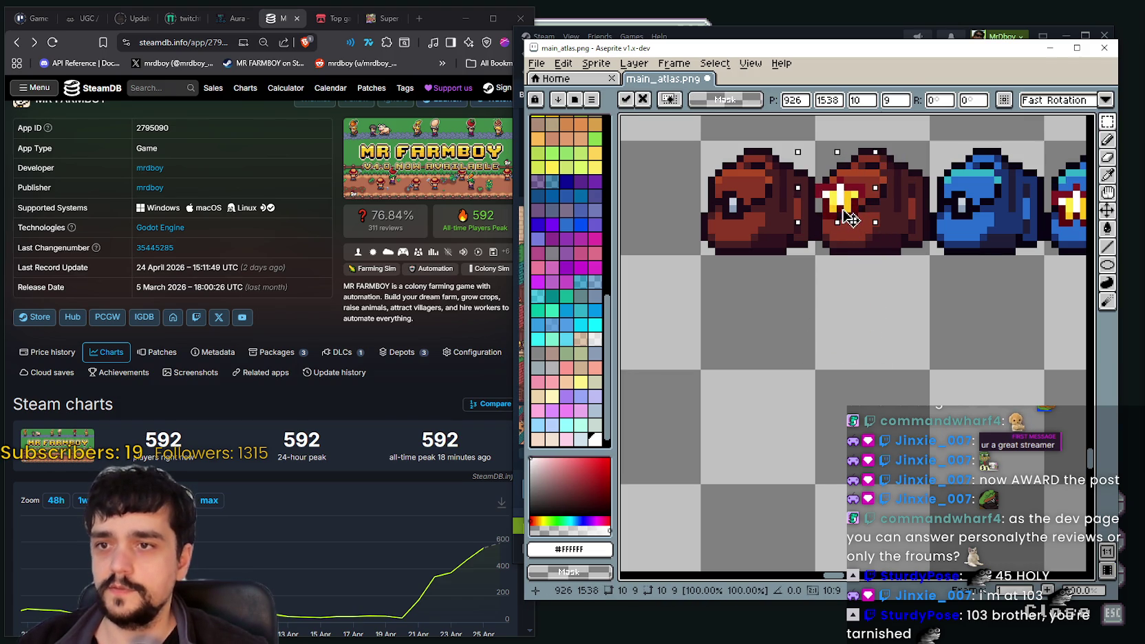
scroll(859, 222, "down", 1)
scroll(825, 227, "down", 1)
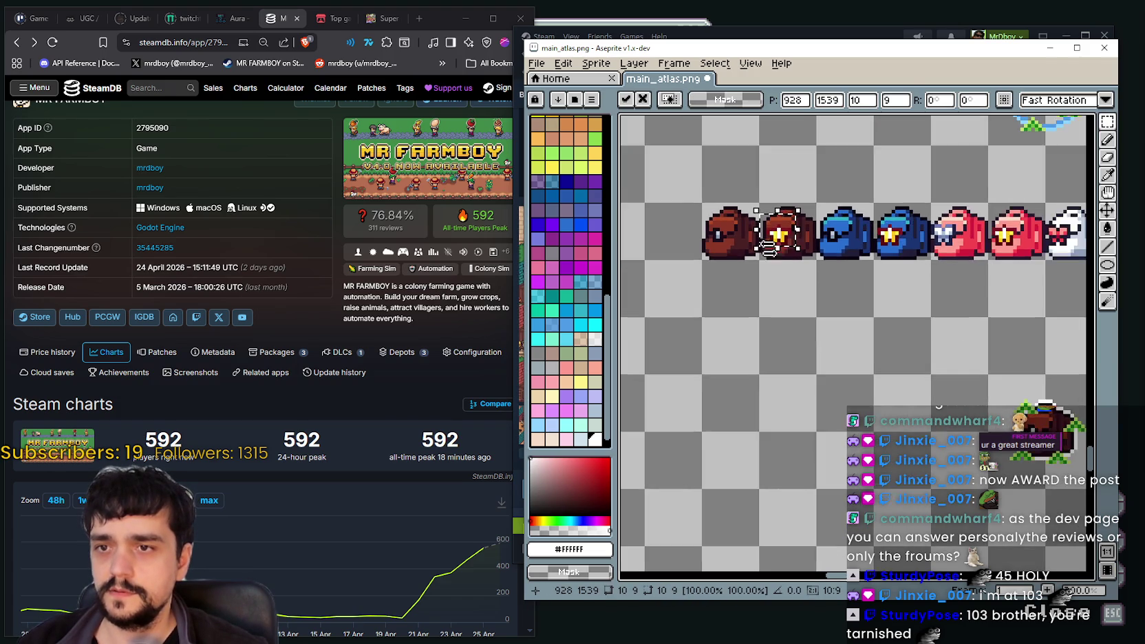
scroll(797, 230, "up", 2)
scroll(798, 231, "up", 1)
left_click_drag(798, 231, 776, 234)
scroll(669, 357, "down", 1)
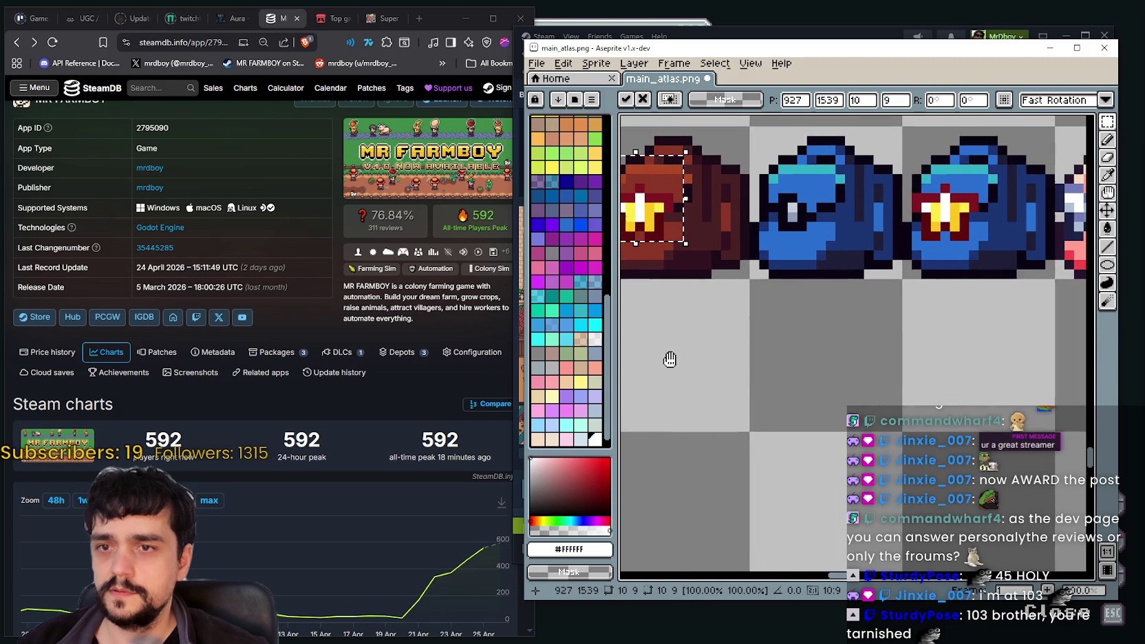
scroll(789, 373, "up", 1)
scroll(789, 373, "down", 1)
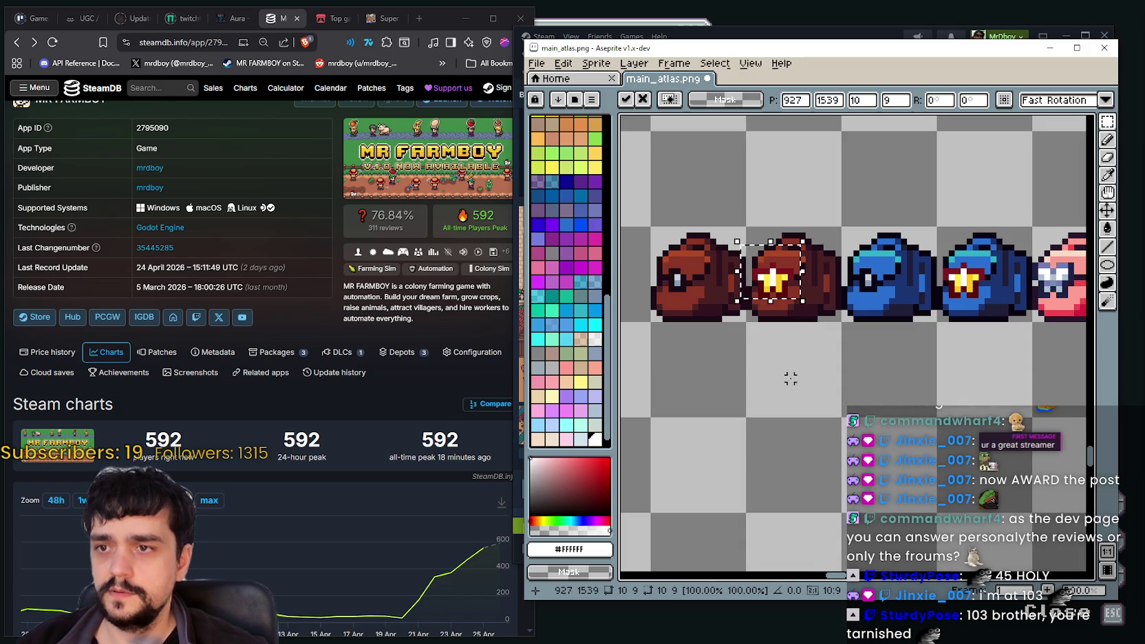
left_click(790, 384)
scroll(785, 350, "up", 1)
scroll(796, 284, "up", 1)
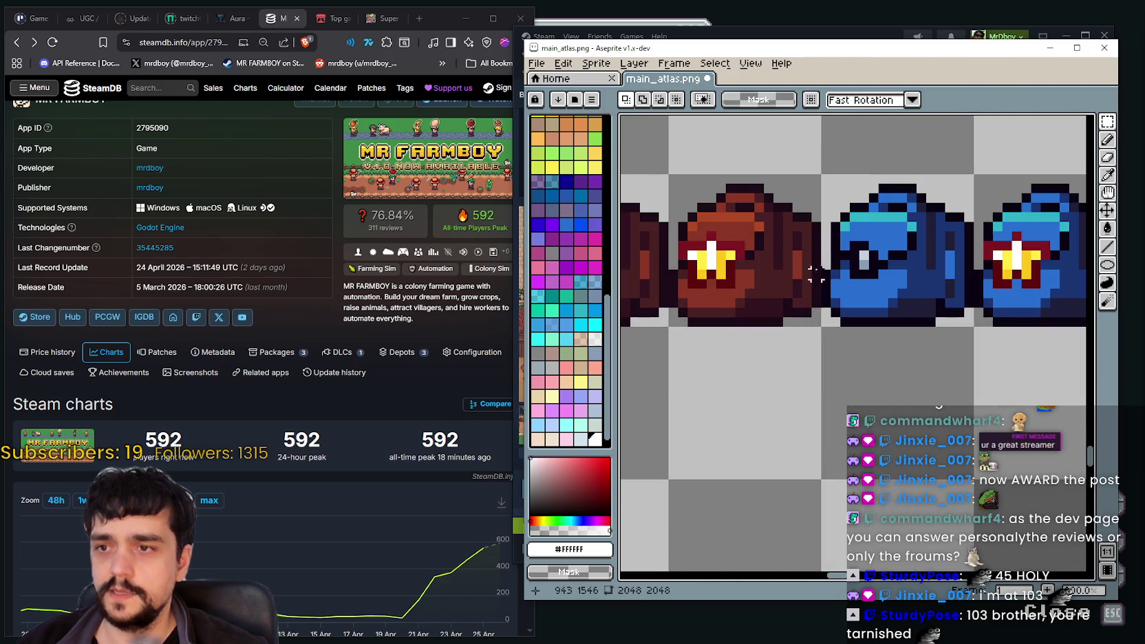
Eyedropper-sample the dark navy #1e2347 outline colour from a bag
left_click(1107, 174)
scroll(756, 246, "up", 2)
scroll(755, 246, "up", 2)
left_click(756, 246)
scroll(760, 249, "down", 2)
scroll(784, 255, "down", 1)
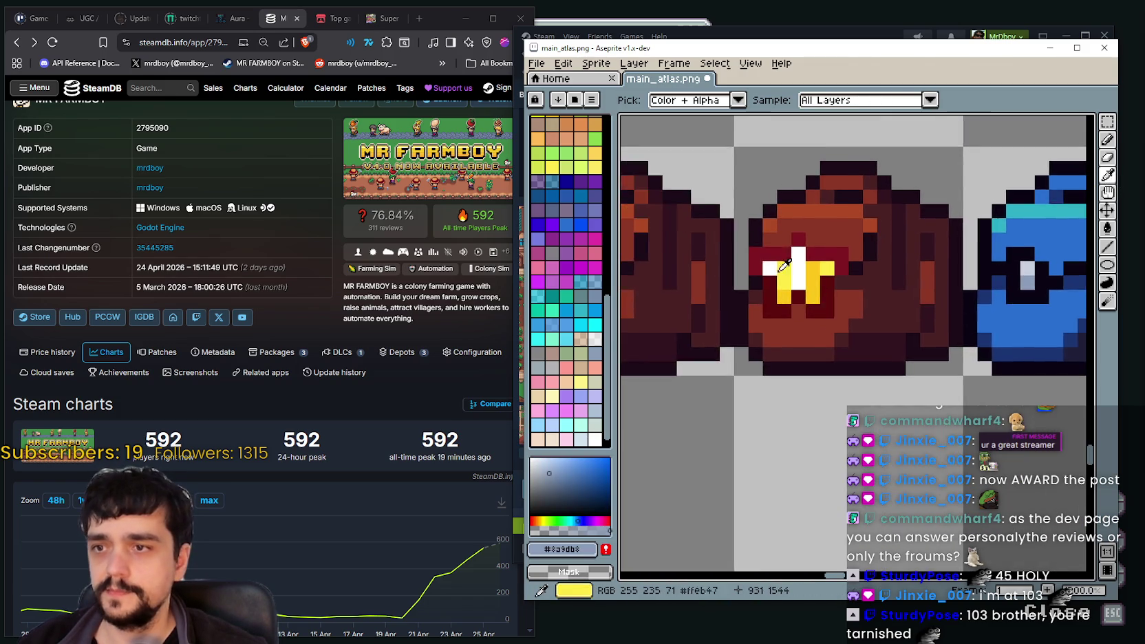
scroll(818, 261, "down", 1)
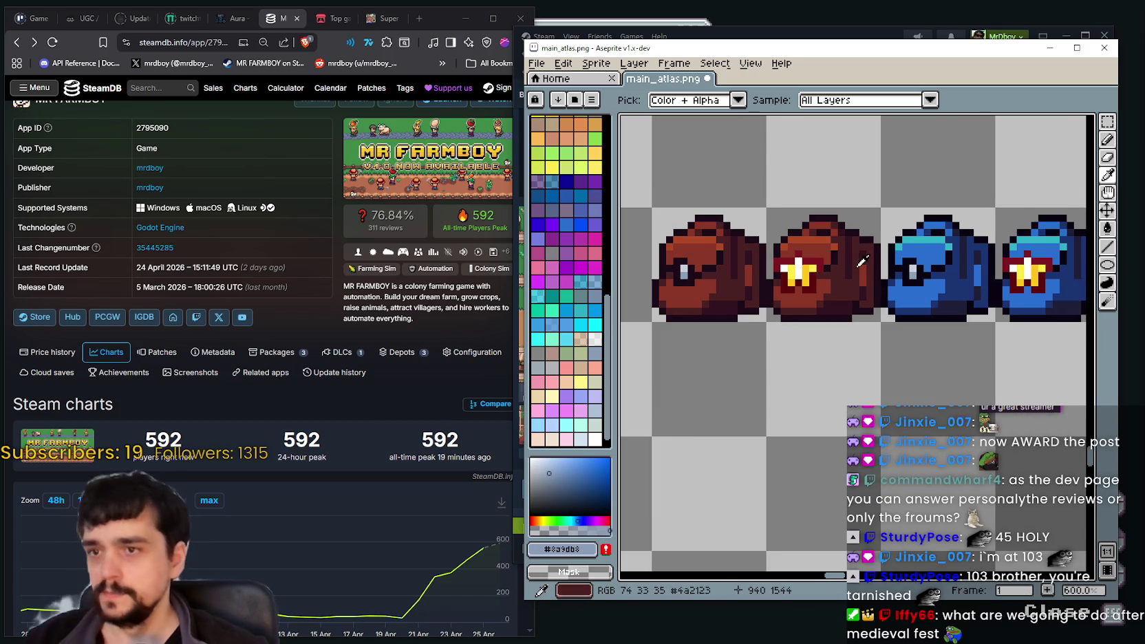
scroll(845, 260, "down", 1)
scroll(845, 260, "down", 1)
left_click_drag(832, 265, 734, 268)
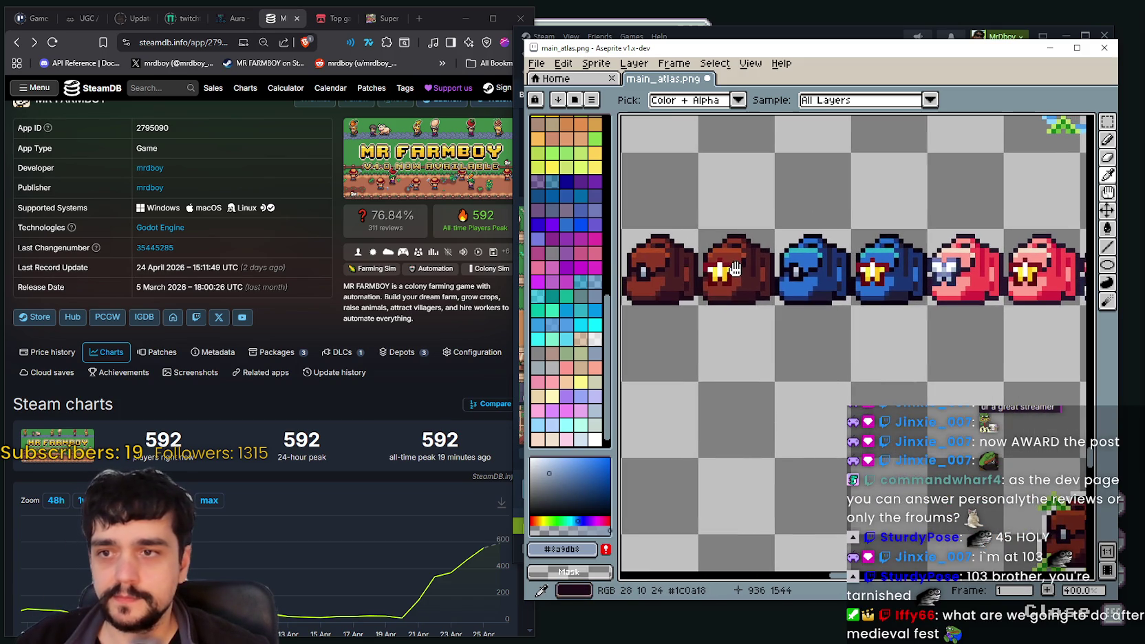
scroll(1001, 260, "up", 1)
scroll(826, 262, "down", 1)
left_click(729, 265)
scroll(721, 255, "up", 1)
mouse_move(721, 254)
left_mouse_down()
mouse_move(709, 270)
mouse_move(800, 268)
left_mouse_up()
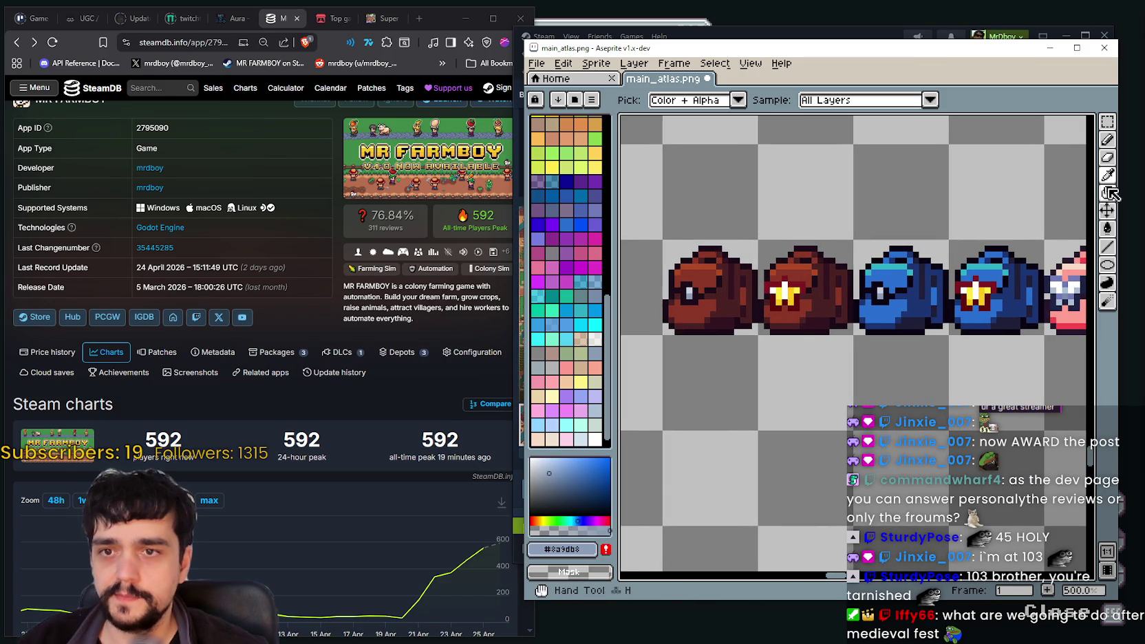
left_click(1053, 278)
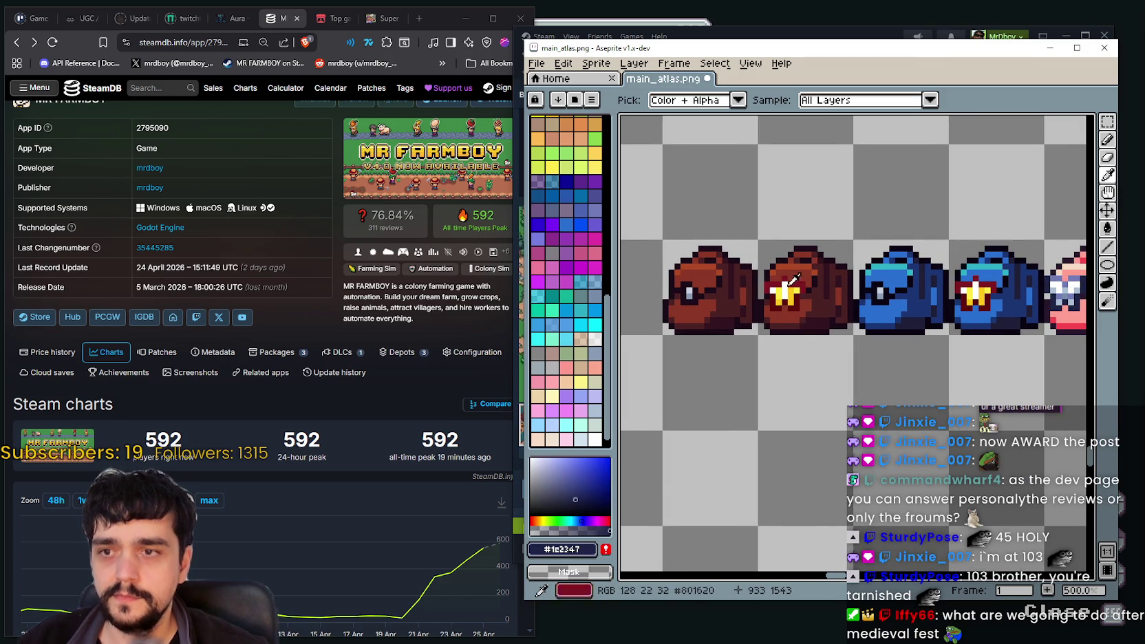
scroll(821, 275, "up", 2)
scroll(821, 276, "up", 3)
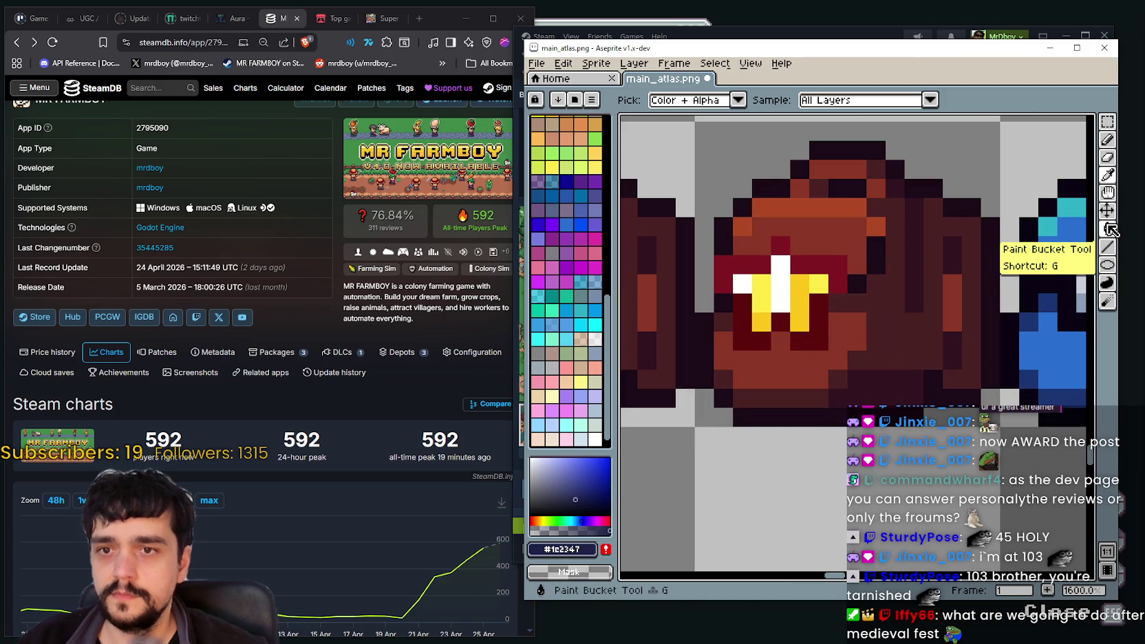
Pencil #1e2347 pixels over the red outline around the brown bag's star
left_click(1106, 139)
left_click(780, 245)
left_click(761, 264)
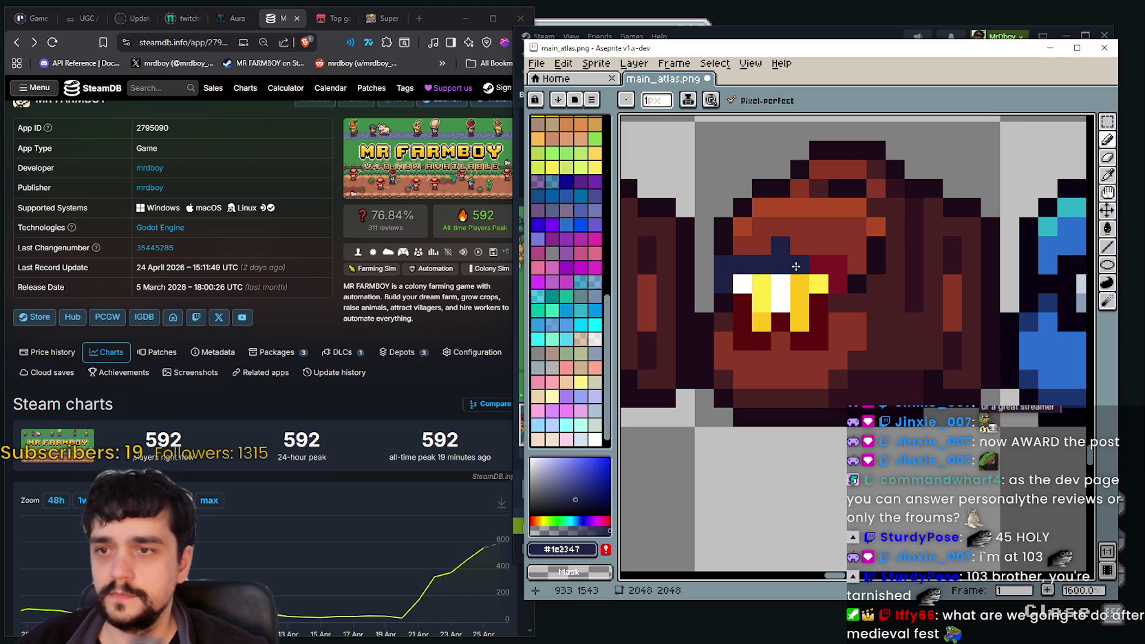
left_click_drag(796, 266, 830, 266)
scroll(836, 276, "down", 5)
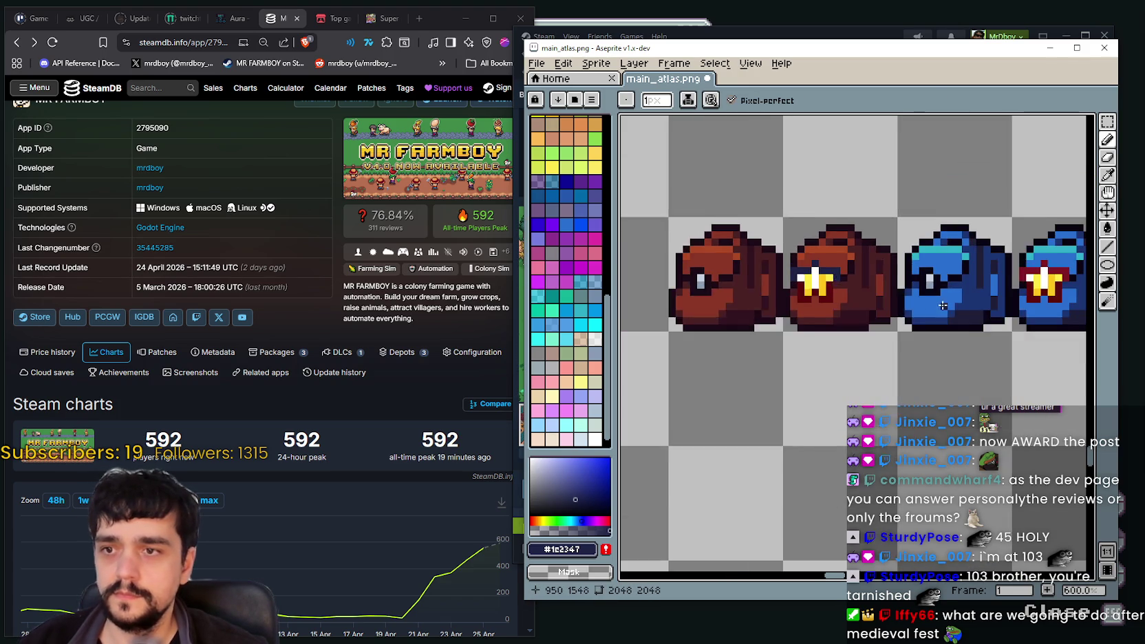
scroll(839, 282, "right", 3)
scroll(769, 325, "up", 1)
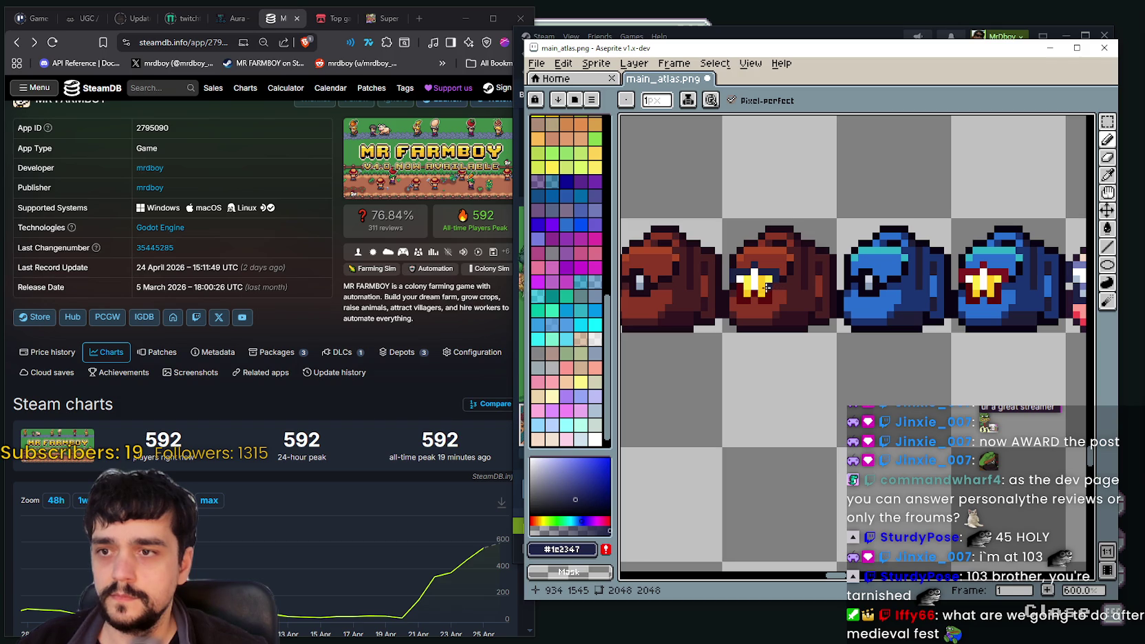
scroll(883, 325, "down", 1)
scroll(915, 306, "up", 2)
scroll(915, 306, "up", 2)
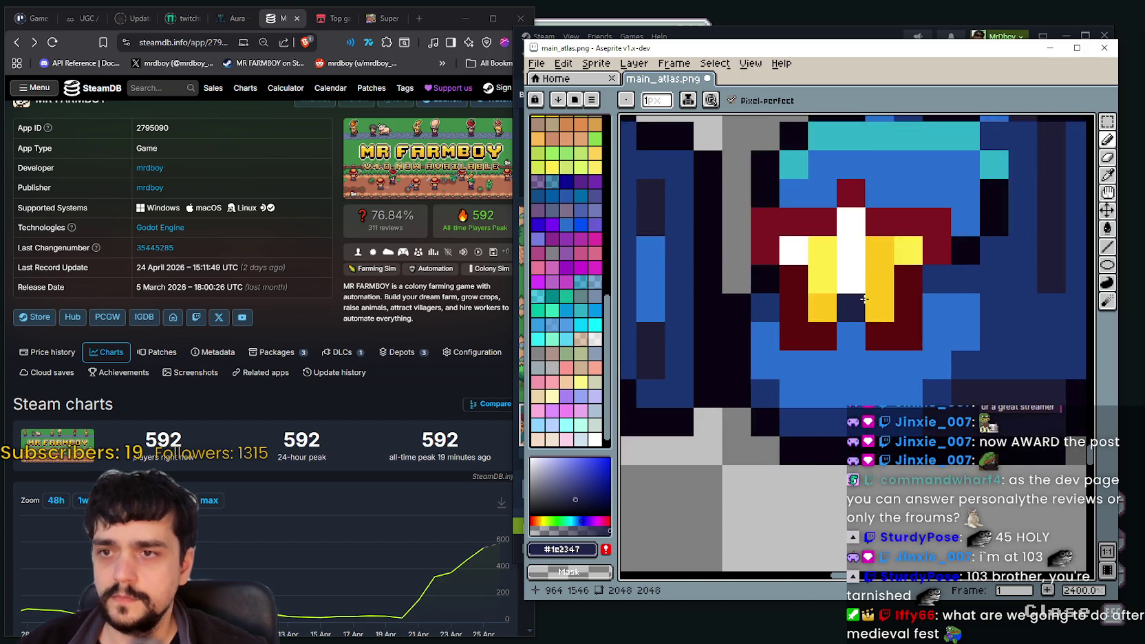
scroll(940, 309, "down", 3)
scroll(988, 292, "up", 5)
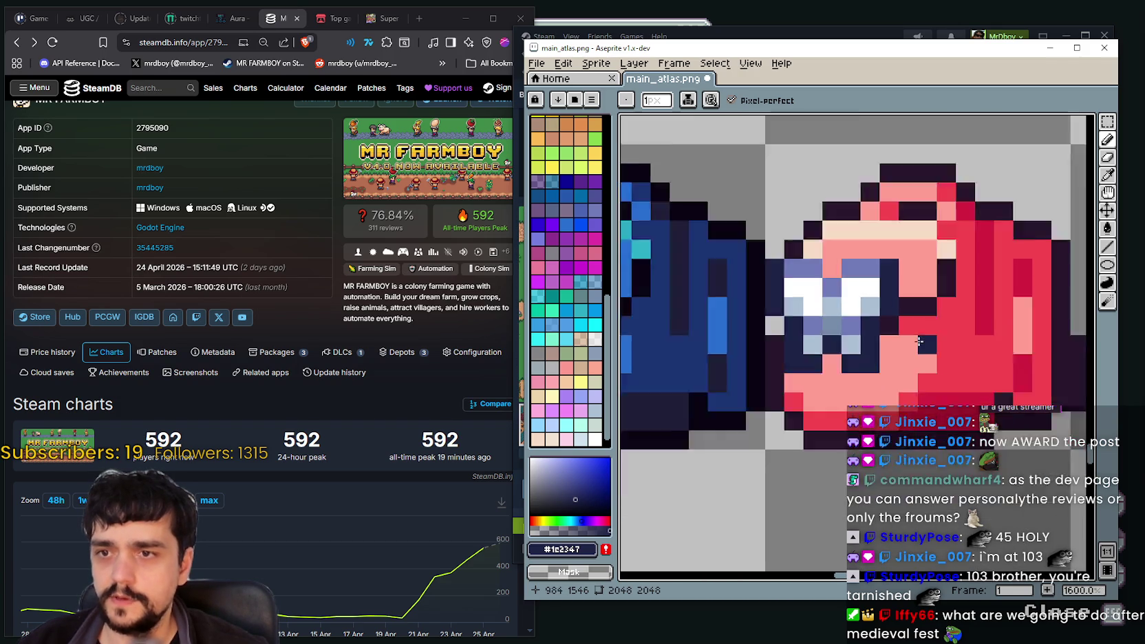
scroll(919, 341, "down", 1)
scroll(949, 323, "down", 2)
scroll(976, 306, "down", 1)
scroll(993, 295, "down", 1)
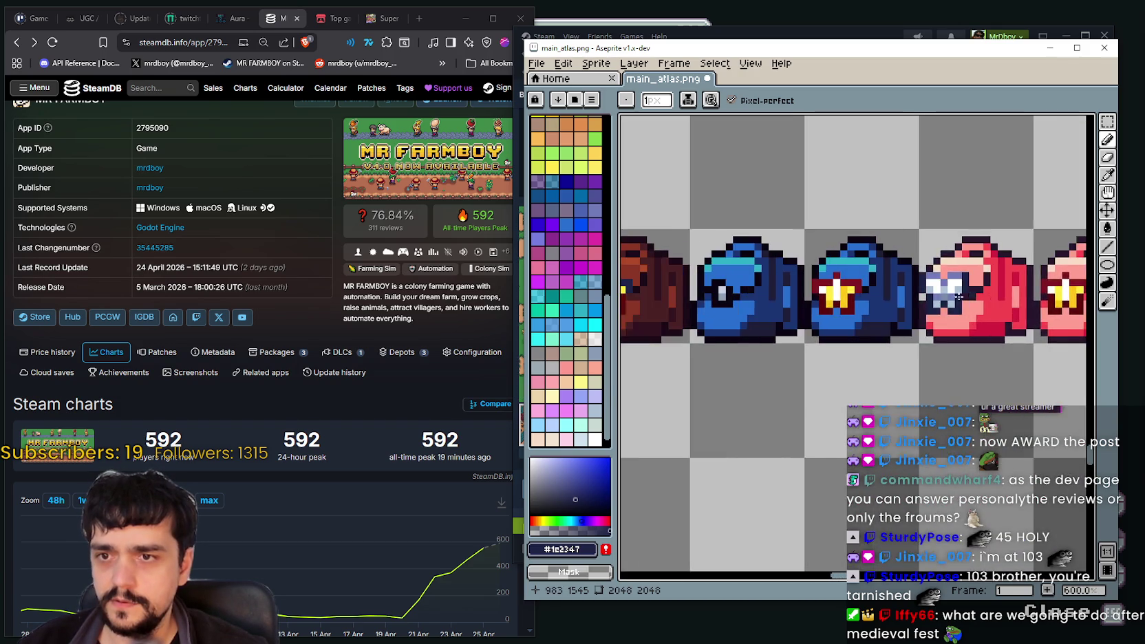
scroll(993, 295, "left", 3)
scroll(993, 295, "left", 2)
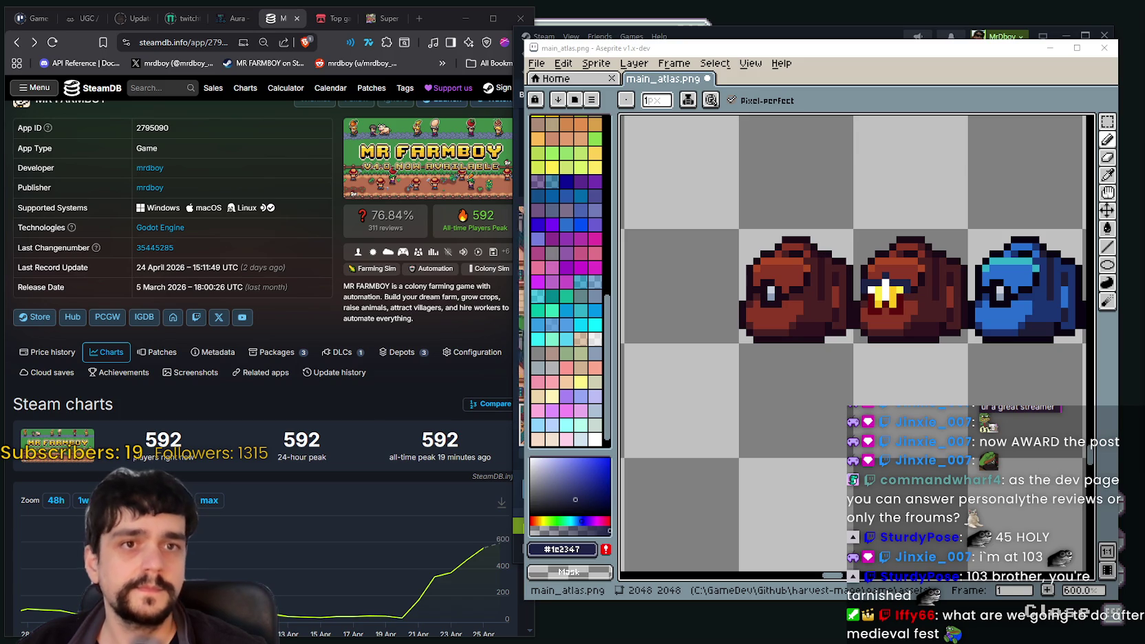
scroll(915, 241, "up", 1)
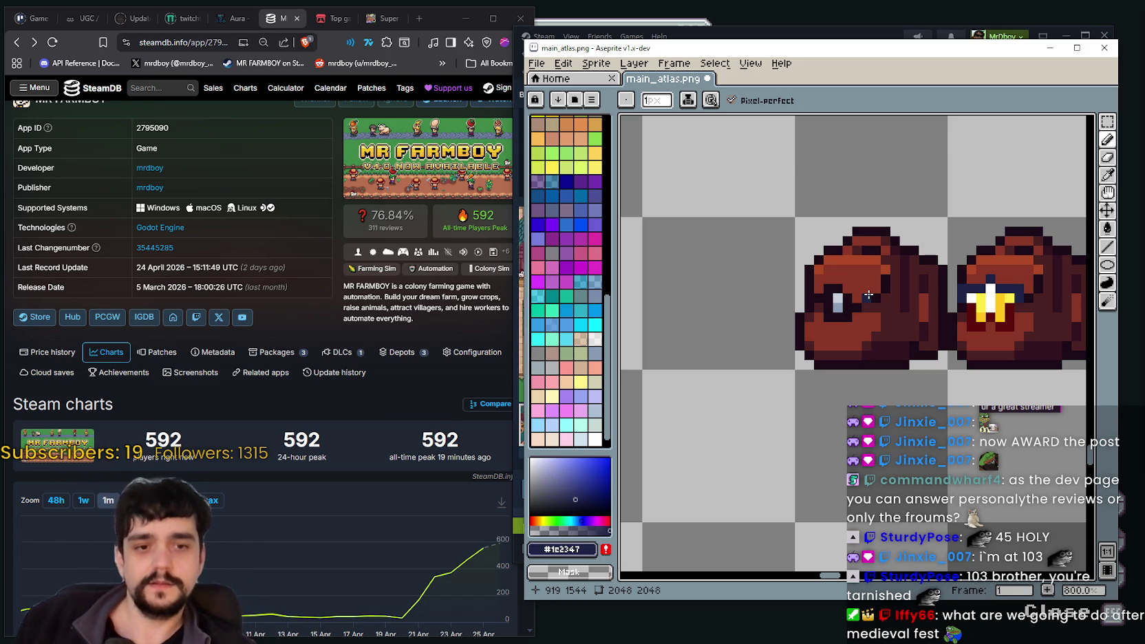
scroll(819, 234, "right", 2)
scroll(779, 291, "up", 5)
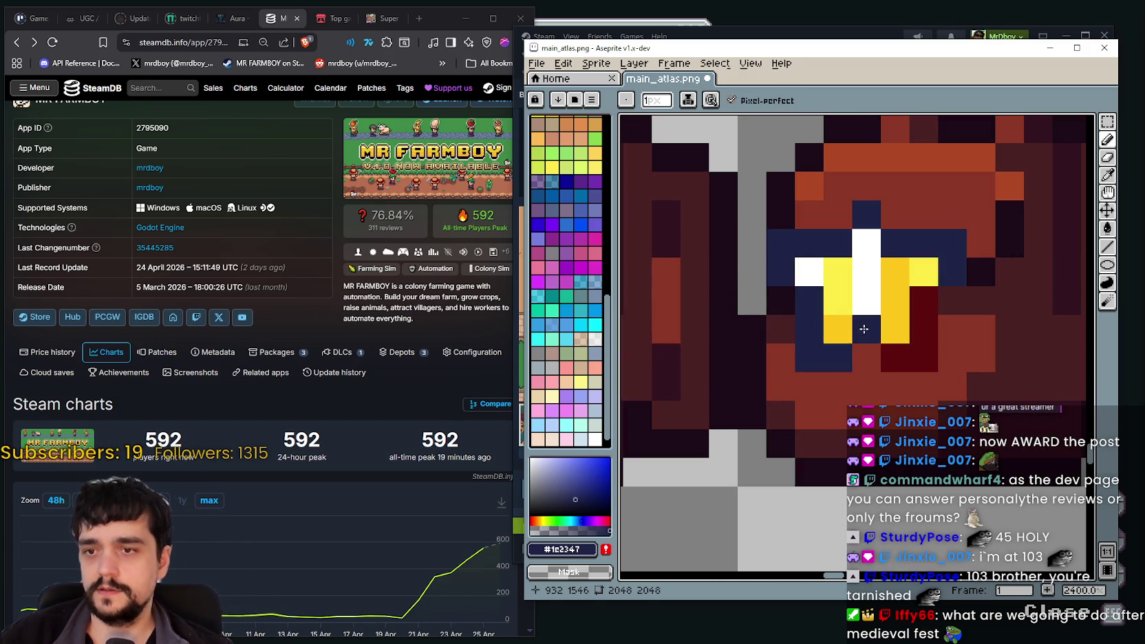
scroll(921, 325, "down", 2)
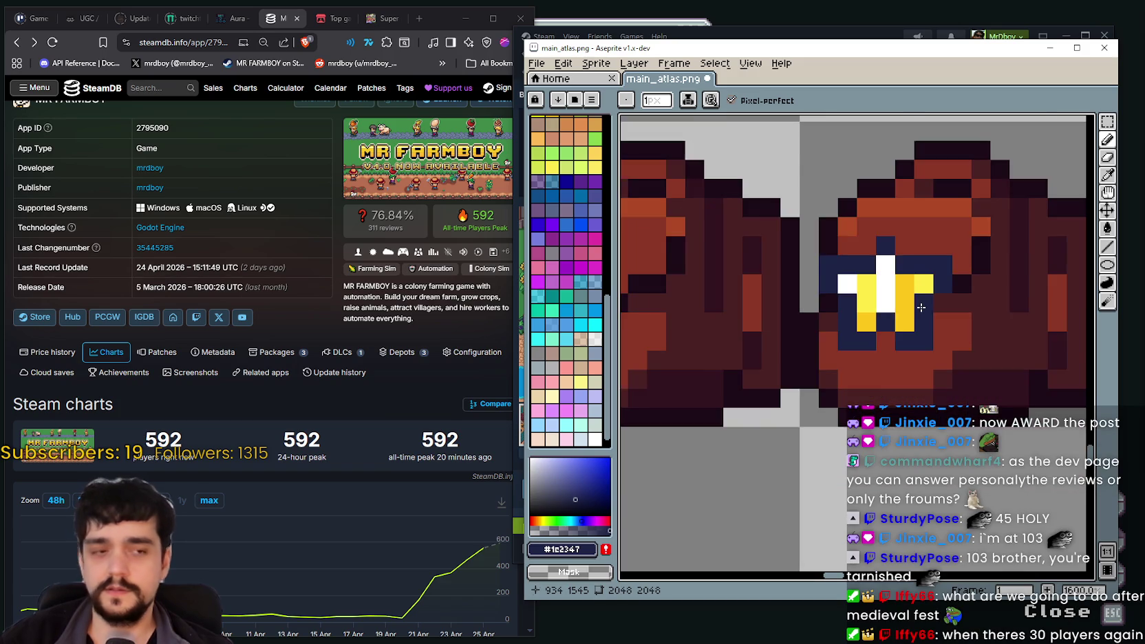
scroll(895, 330, "down", 2)
left_click_drag(848, 342, 921, 367)
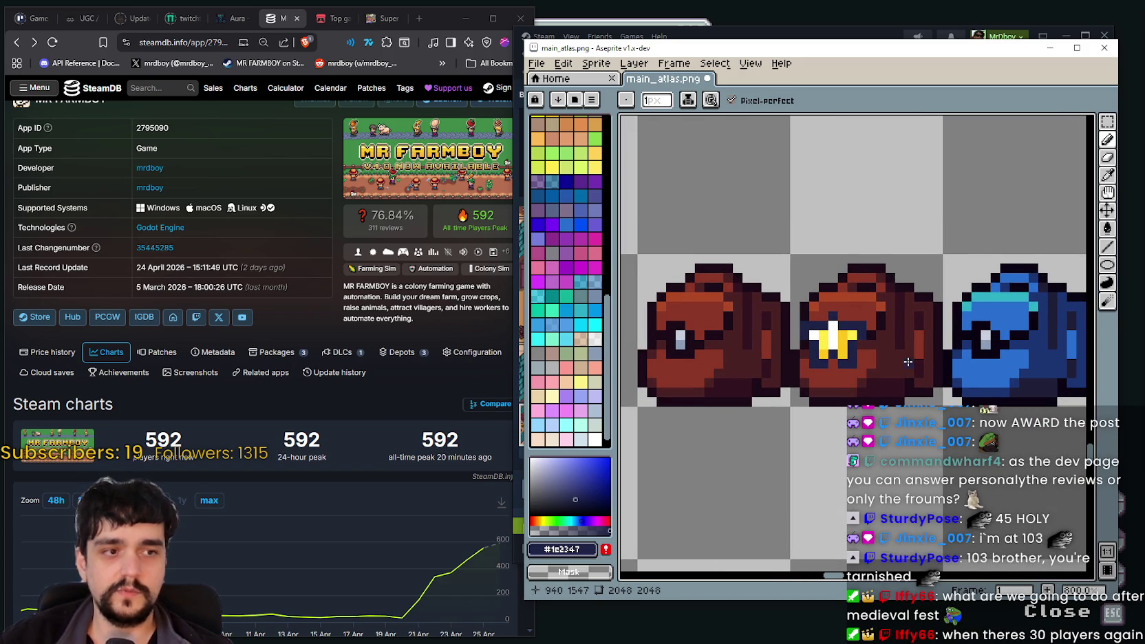
scroll(842, 332, "down", 1)
scroll(894, 351, "right", 2)
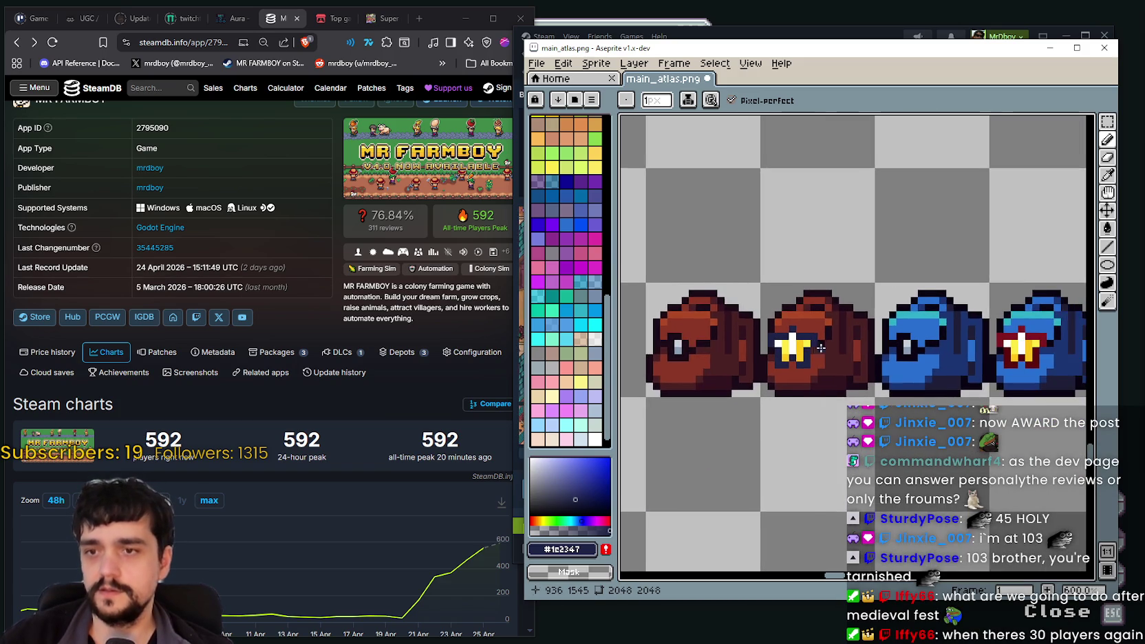
scroll(894, 344, "right", 2)
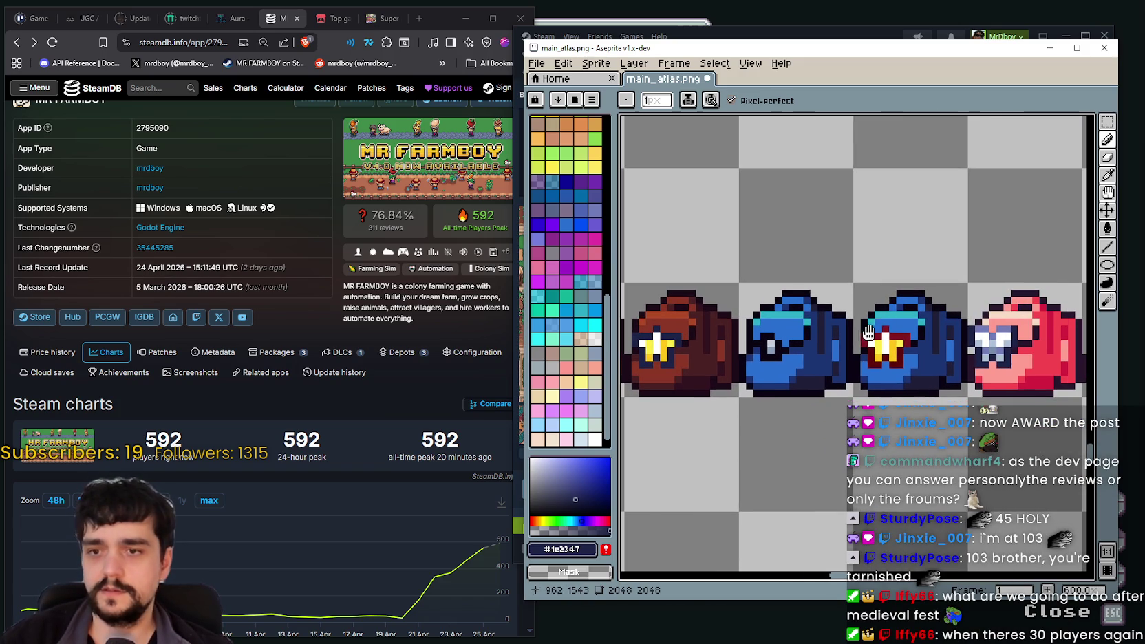
Sample the lavender shade from a bag, then white from the pink bag's eye
left_click(1107, 175)
scroll(997, 303, "up", 2)
left_click(1012, 323)
scroll(1011, 344, "down", 2)
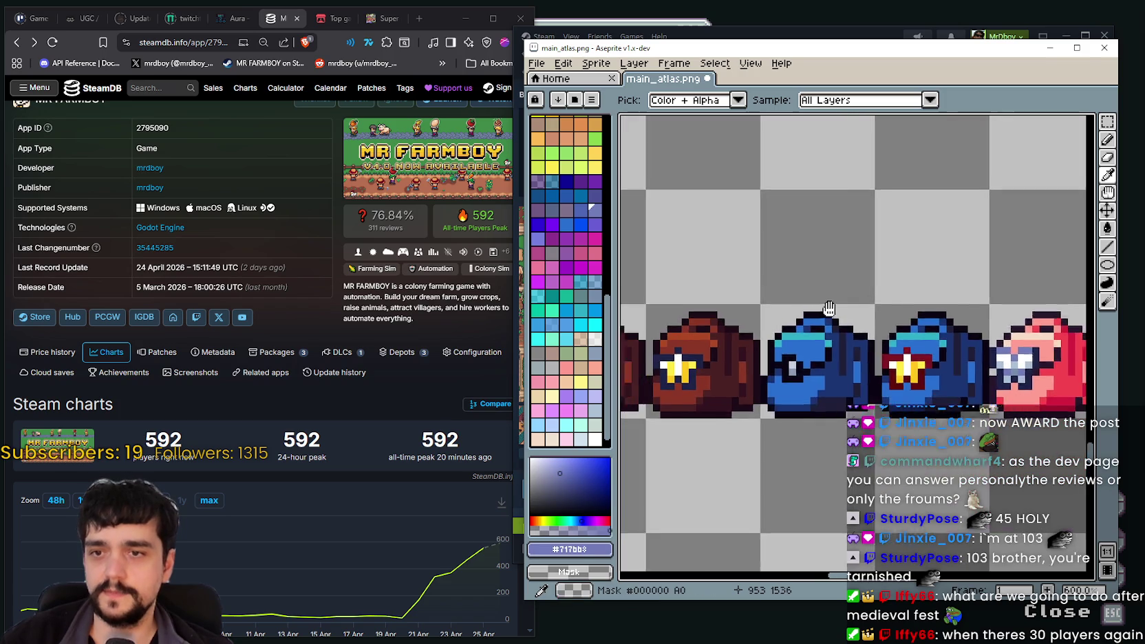
scroll(807, 312, "left", 3)
scroll(756, 317, "up", 1)
scroll(725, 321, "down", 1)
scroll(724, 321, "right", 3)
scroll(757, 310, "right", 3)
scroll(791, 303, "left", 3)
scroll(823, 290, "left", 3)
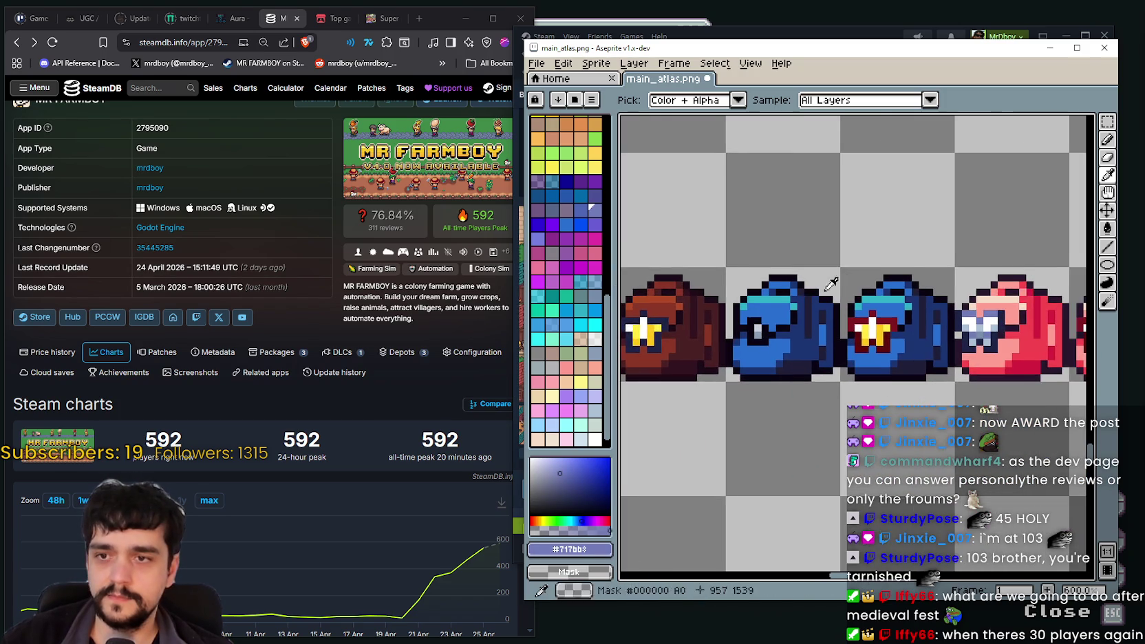
scroll(928, 303, "up", 1)
scroll(1029, 314, "up", 3)
left_click(1034, 351)
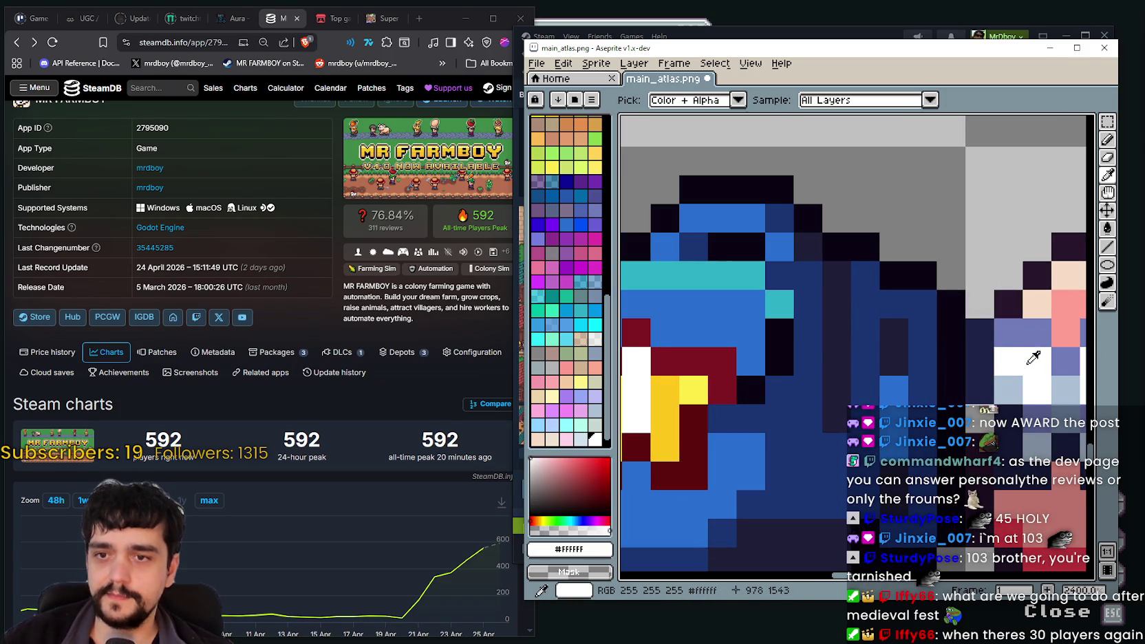
scroll(997, 350, "down", 3)
scroll(949, 352, "up", 1)
scroll(926, 353, "right", 1)
scroll(825, 337, "right", 3)
scroll(722, 317, "right", 2)
scroll(619, 295, "right", 2)
scroll(619, 295, "left", 6)
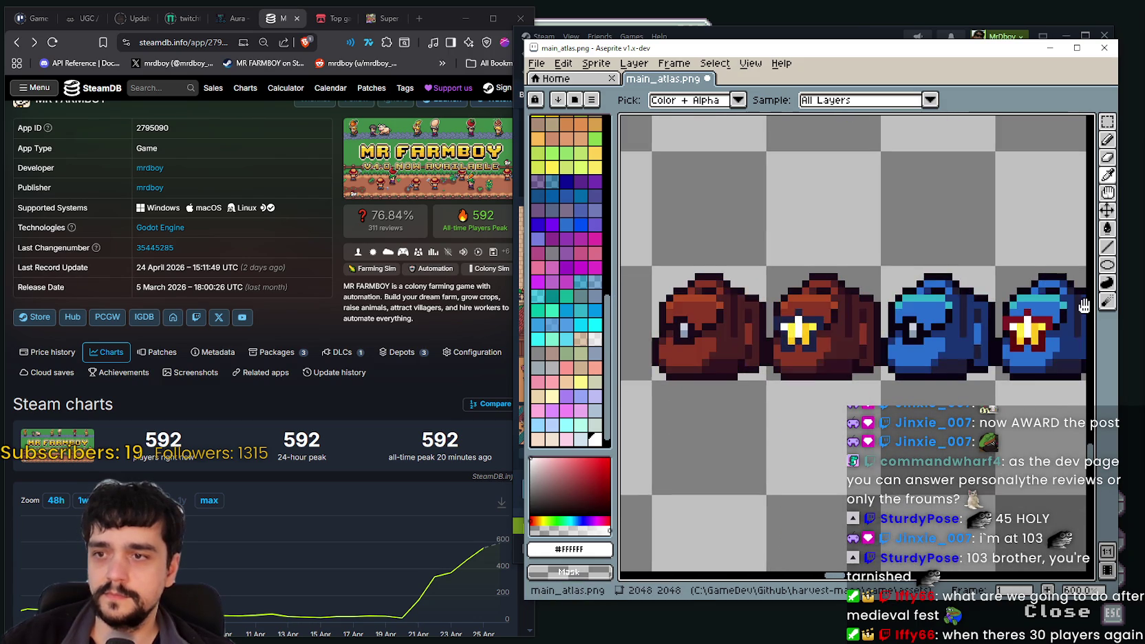
scroll(840, 304, "up", 1)
Re-sample the lavender shade from the bag and bring the brown bags into view
left_click(1107, 139)
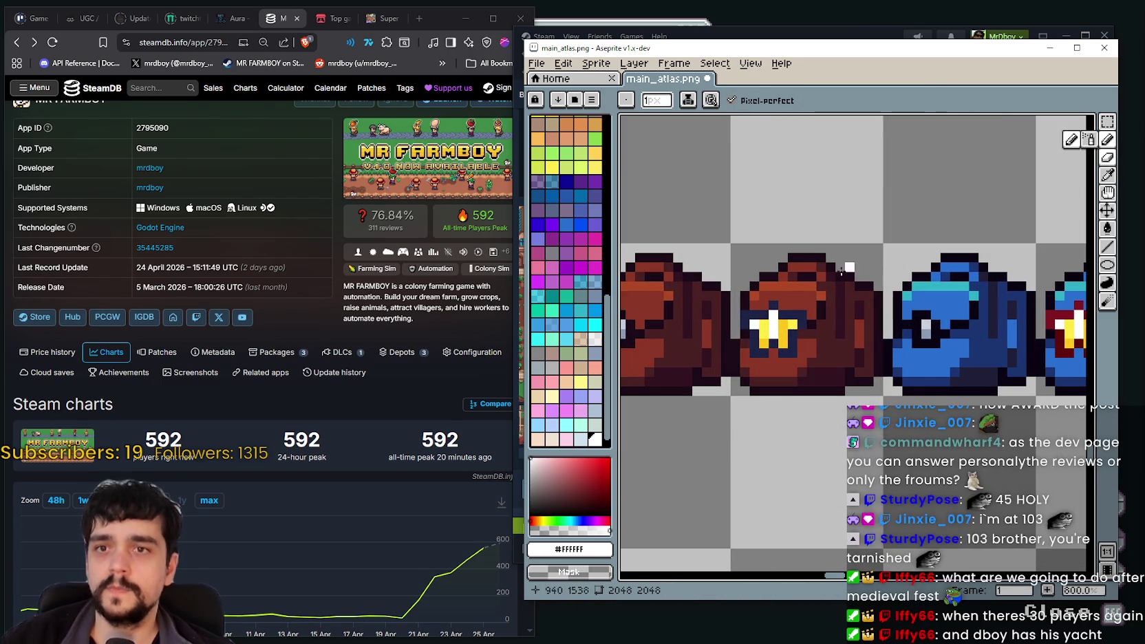
scroll(749, 363, "up", 2)
scroll(773, 388, "down", 2)
scroll(839, 344, "right", 2)
scroll(913, 307, "right", 1)
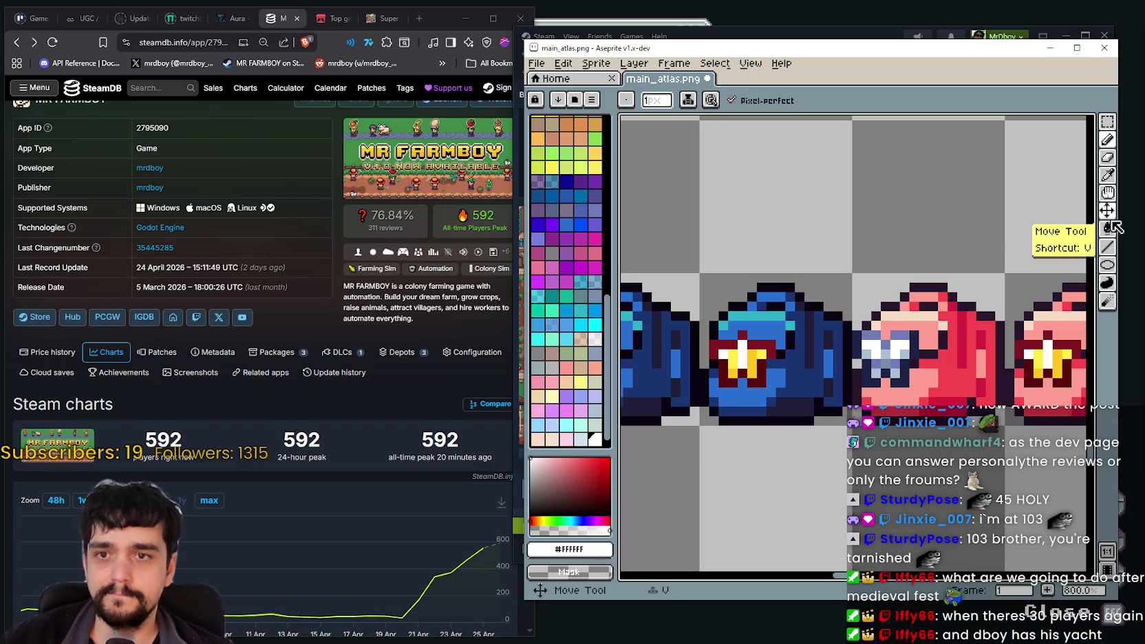
left_click(1107, 175)
scroll(861, 333, "up", 3)
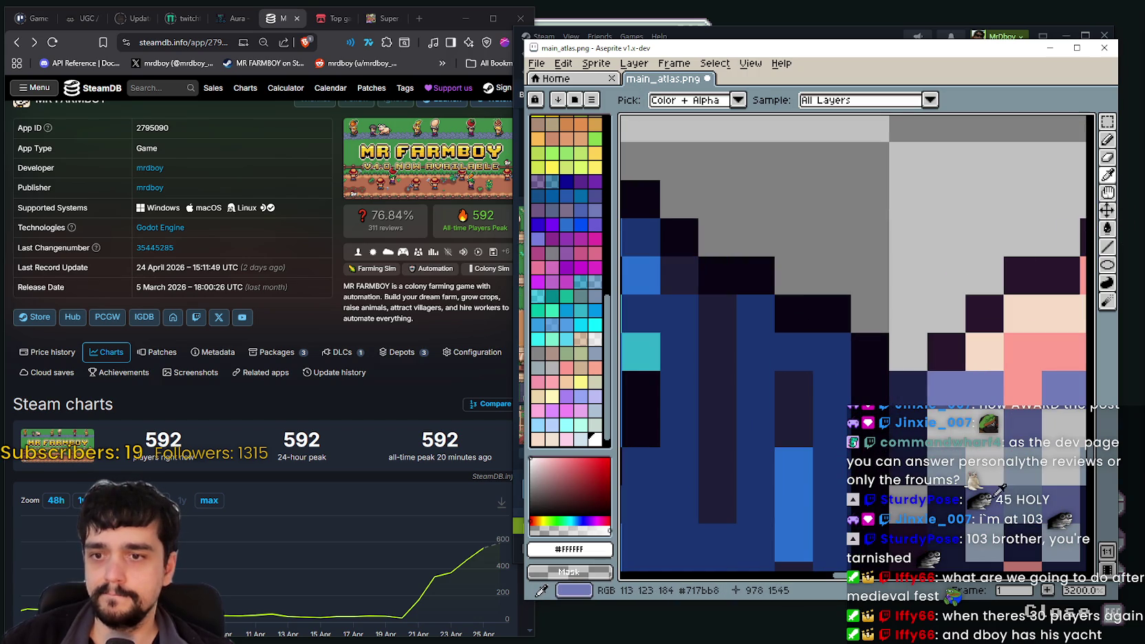
left_click(990, 478)
scroll(993, 492, "down", 2)
scroll(904, 504, "down", 2)
scroll(903, 504, "left", 2)
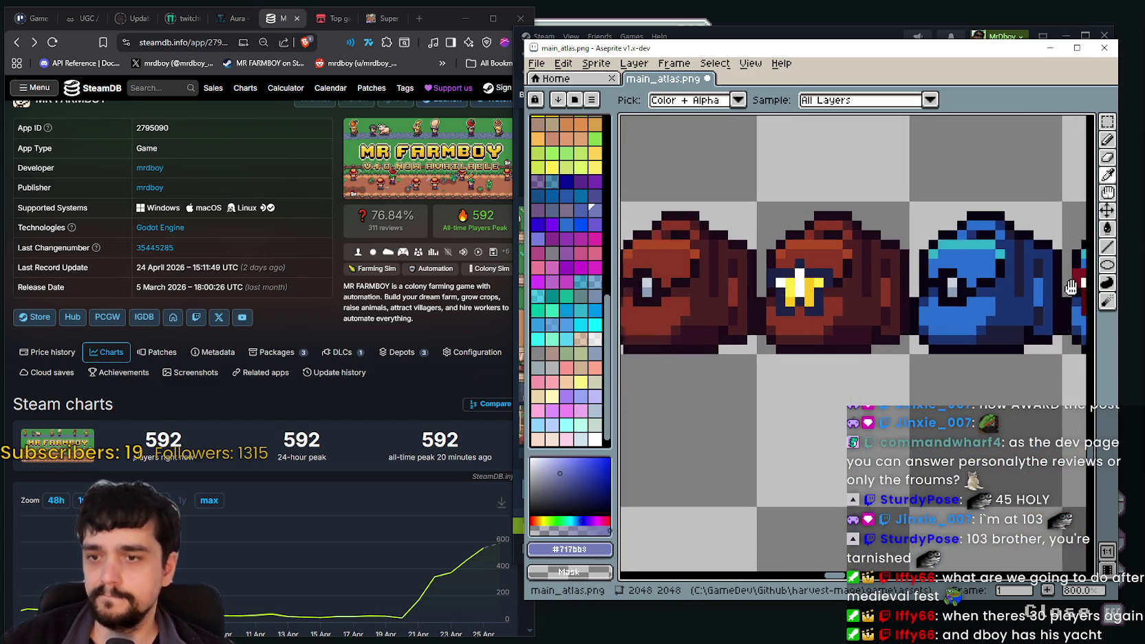
scroll(963, 413, "right", 2)
scroll(1021, 324, "up", 3)
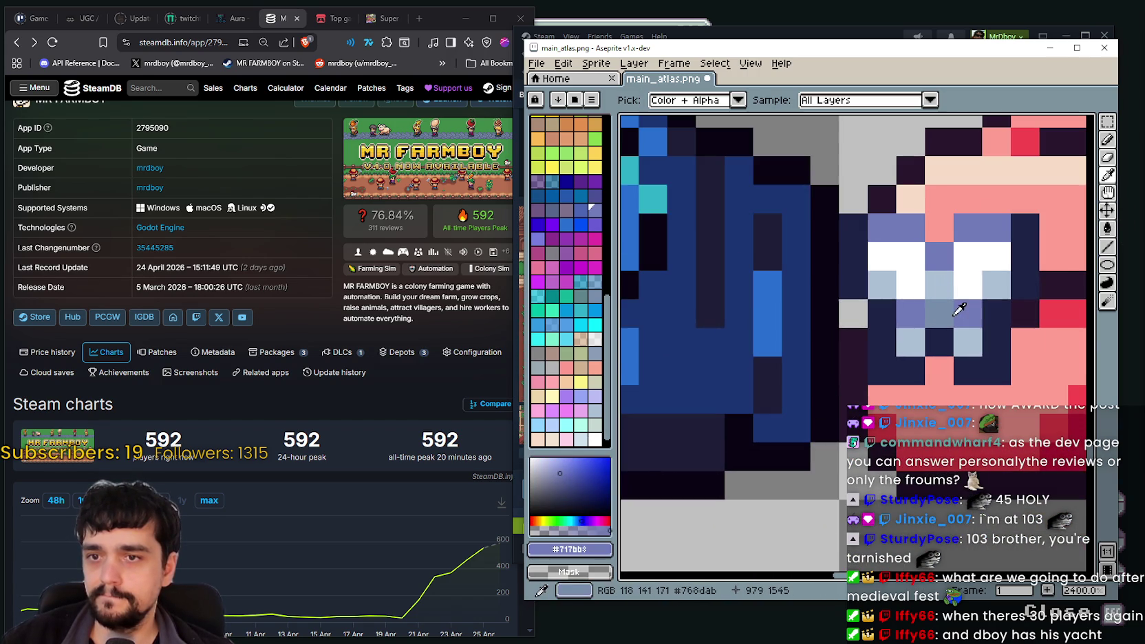
scroll(970, 304, "down", 3)
scroll(971, 303, "up", 1)
scroll(971, 303, "down", 1)
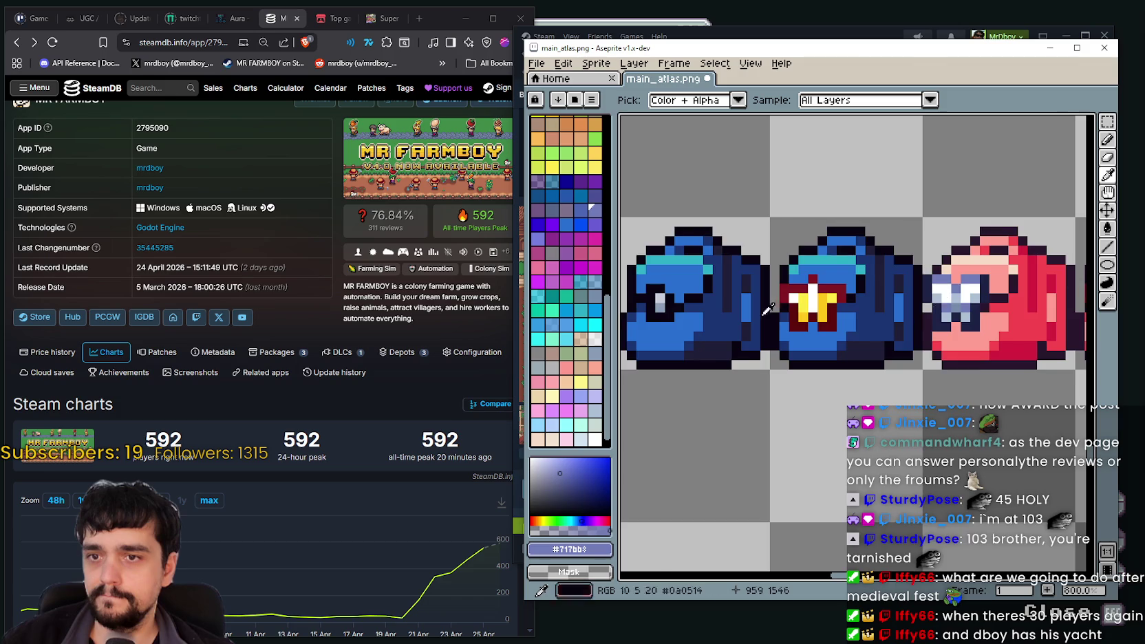
scroll(856, 322, "left", 2)
left_click_drag(857, 322, 834, 331)
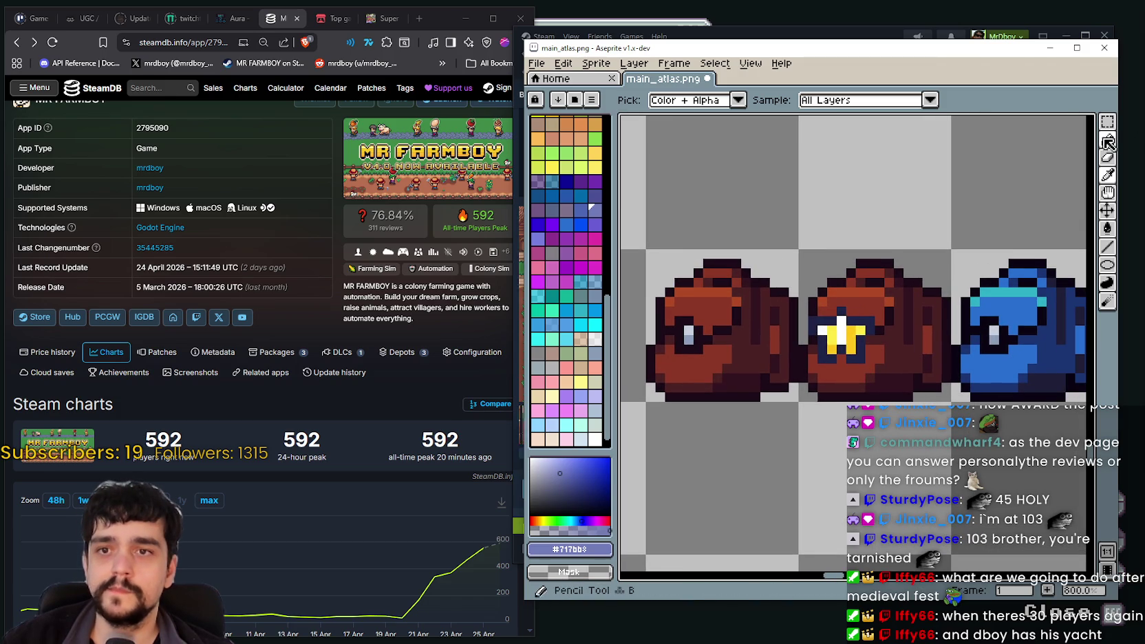
Draw a short lavender line over the brown bag's star with the Line tool
left_click(1107, 247)
scroll(853, 330, "up", 3)
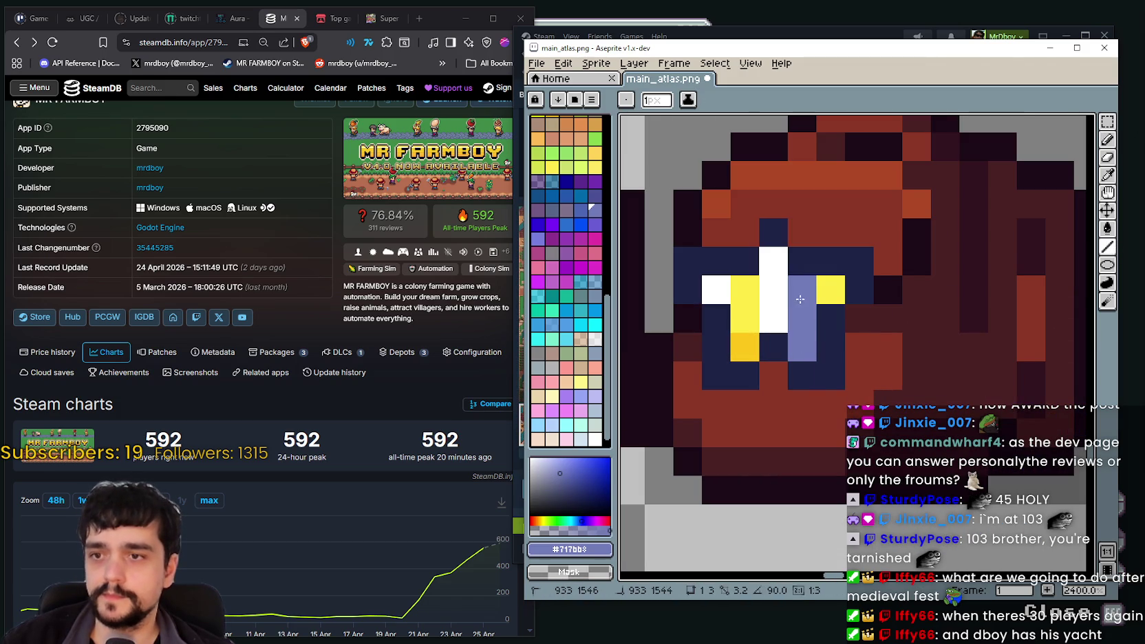
left_click_drag(757, 291, 750, 312)
scroll(798, 315, "down", 2)
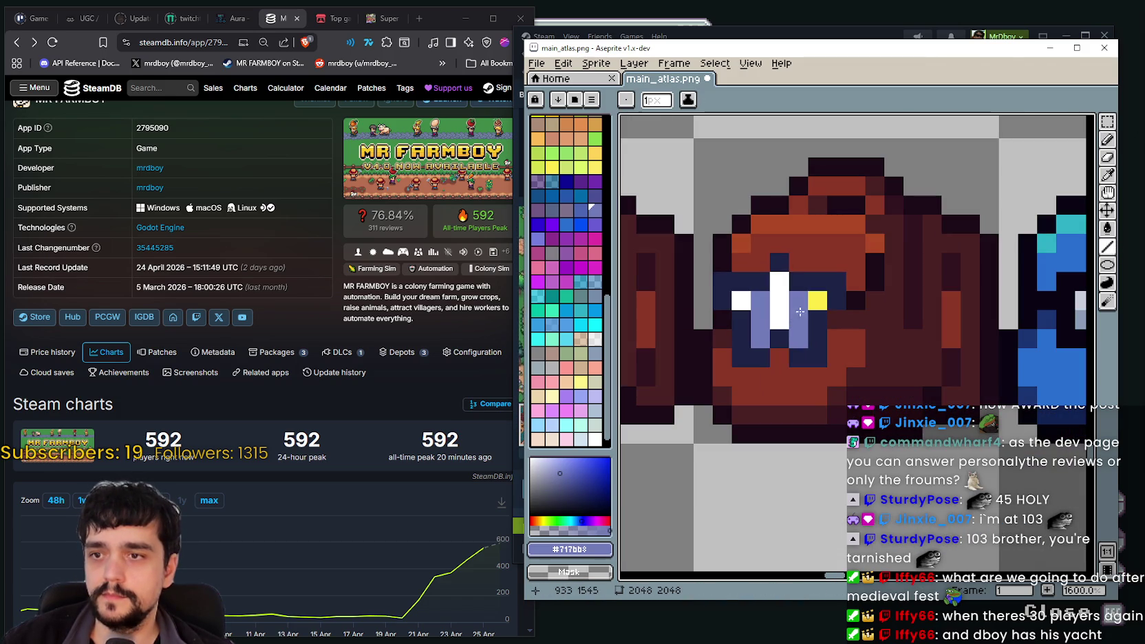
scroll(813, 315, "down", 1)
scroll(798, 316, "right", 2)
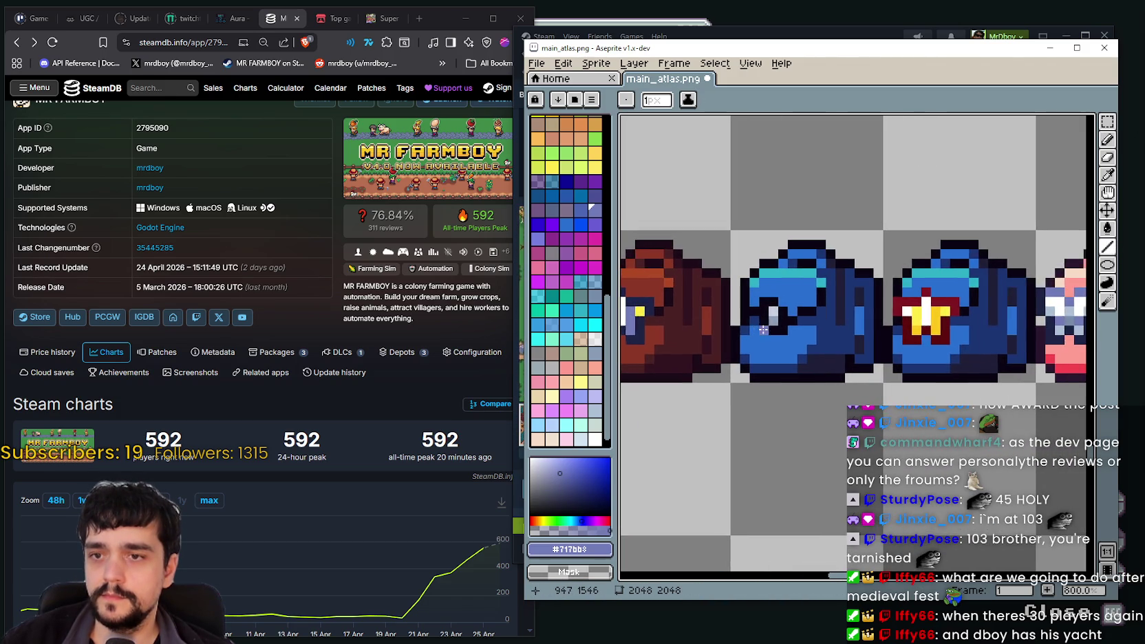
scroll(791, 318, "right", 1)
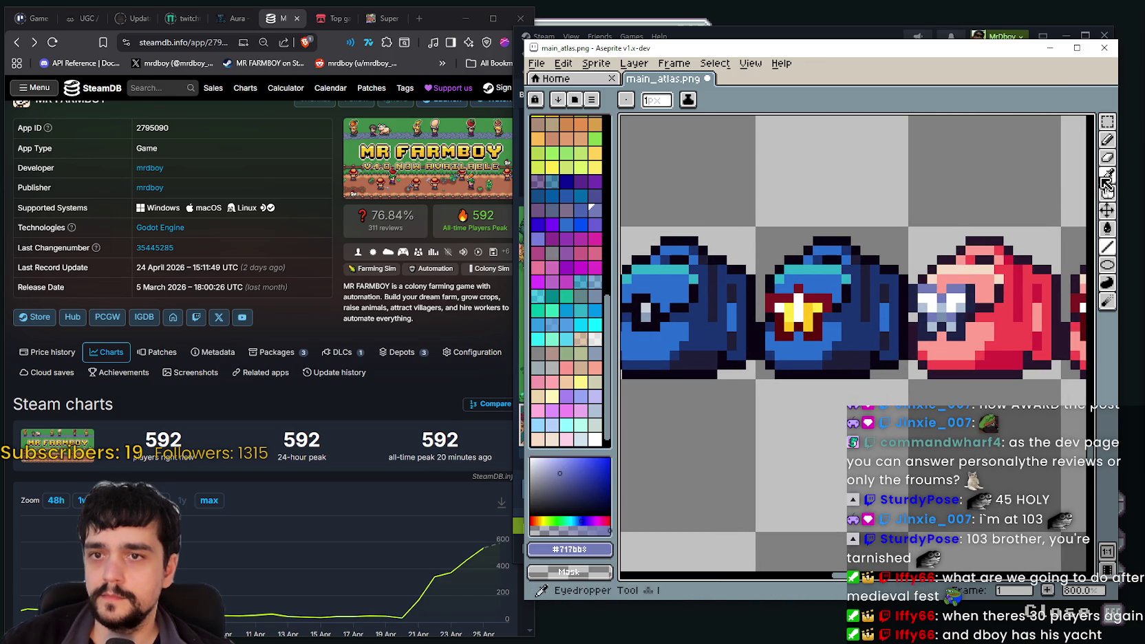
Pick the pale blue-grey from the backpack and return to the Pencil tool
left_click(1104, 177)
scroll(979, 307, "up", 2)
left_click(950, 293)
scroll(817, 314, "down", 3)
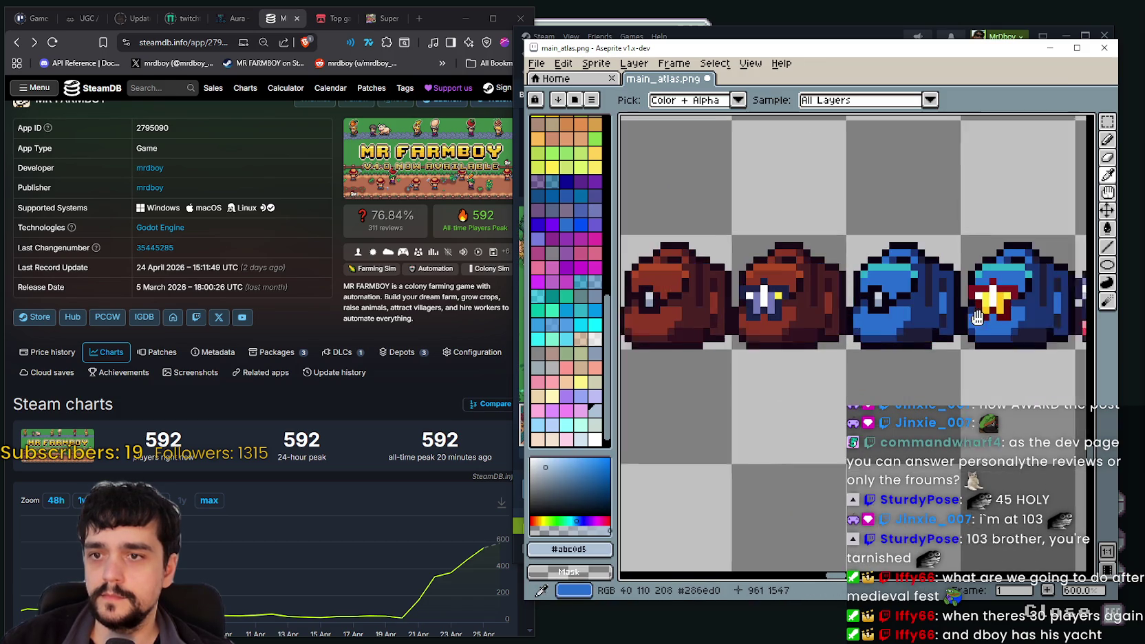
scroll(753, 284, "up", 1)
key("b")
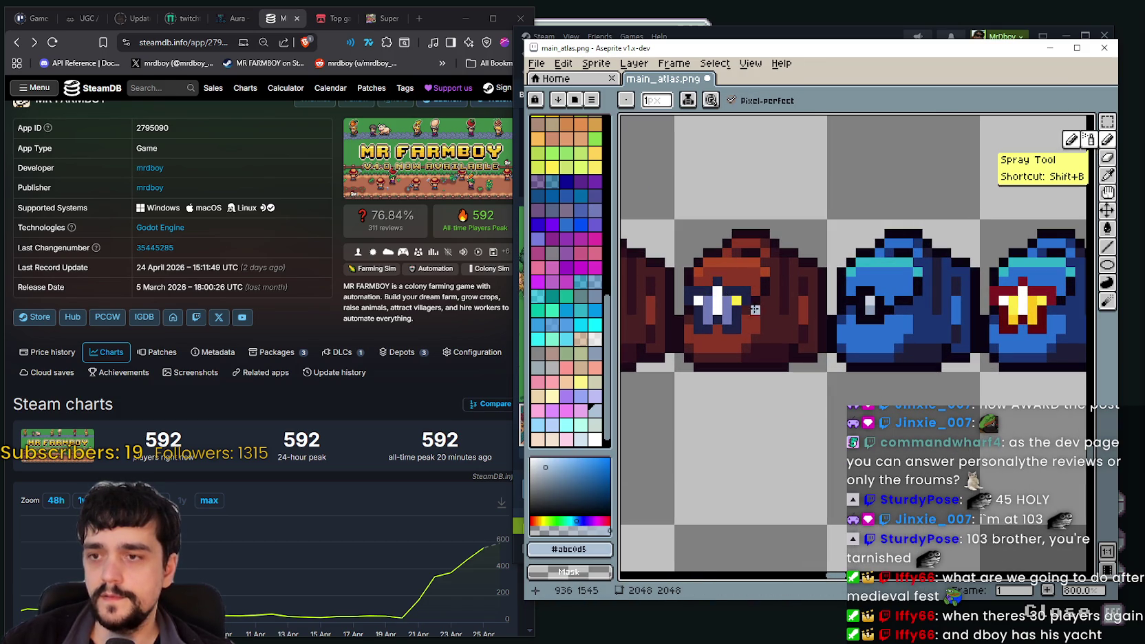
Pan to the blue, red and pink backpacks, keeping the Pencil tool active
scroll(737, 300, "down", 1)
left_click_drag(888, 309, 696, 313)
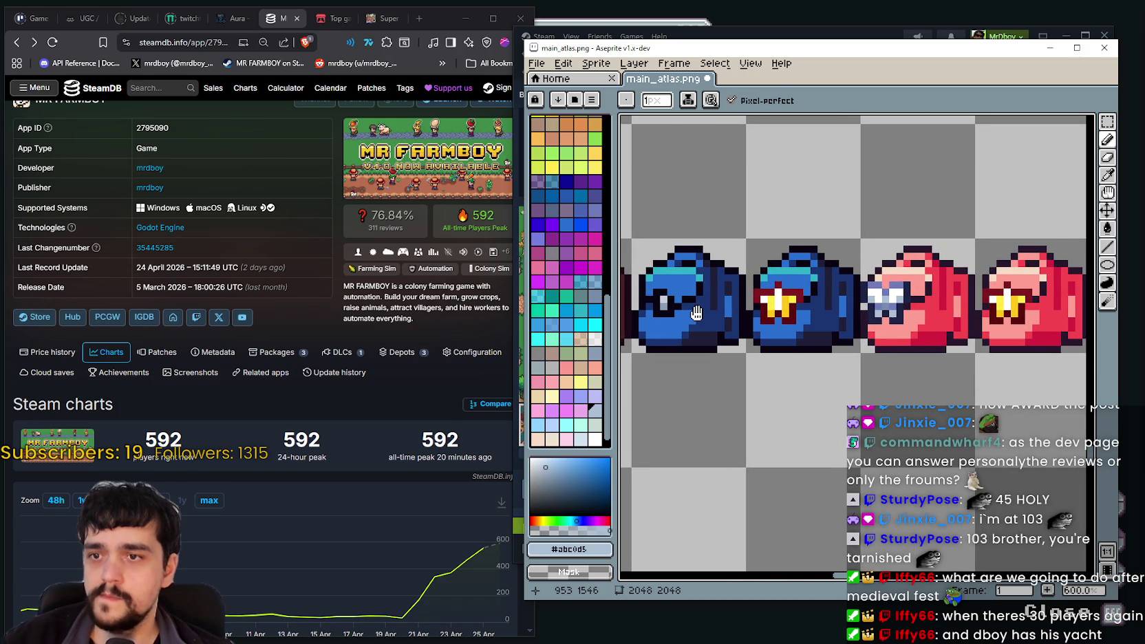
scroll(697, 313, "up", 4)
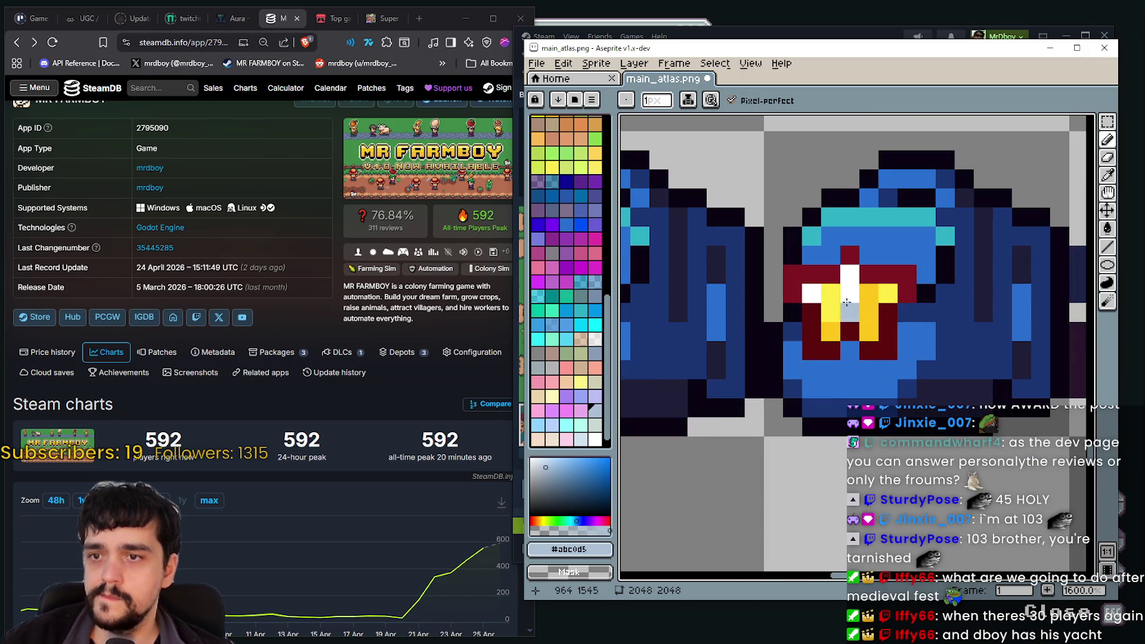
scroll(846, 313, "down", 3)
scroll(753, 331, "left", 2)
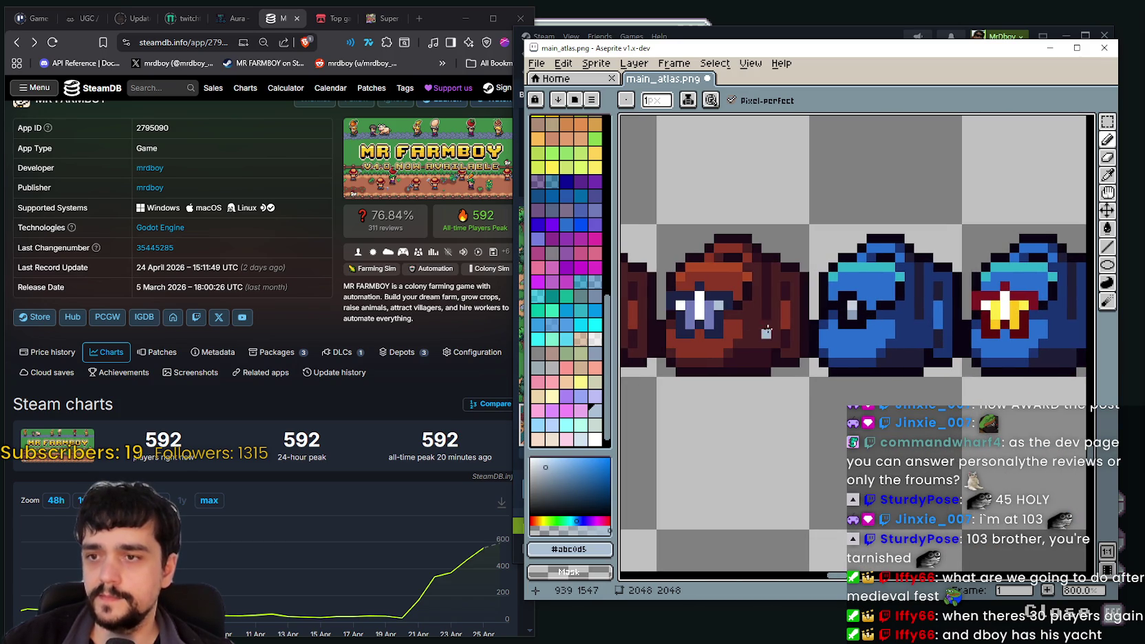
mouse_move(909, 335)
left_mouse_down()
mouse_move(738, 328)
mouse_move(912, 339)
mouse_move(763, 329)
left_mouse_up()
scroll(868, 308, "up", 2)
scroll(869, 309, "up", 3)
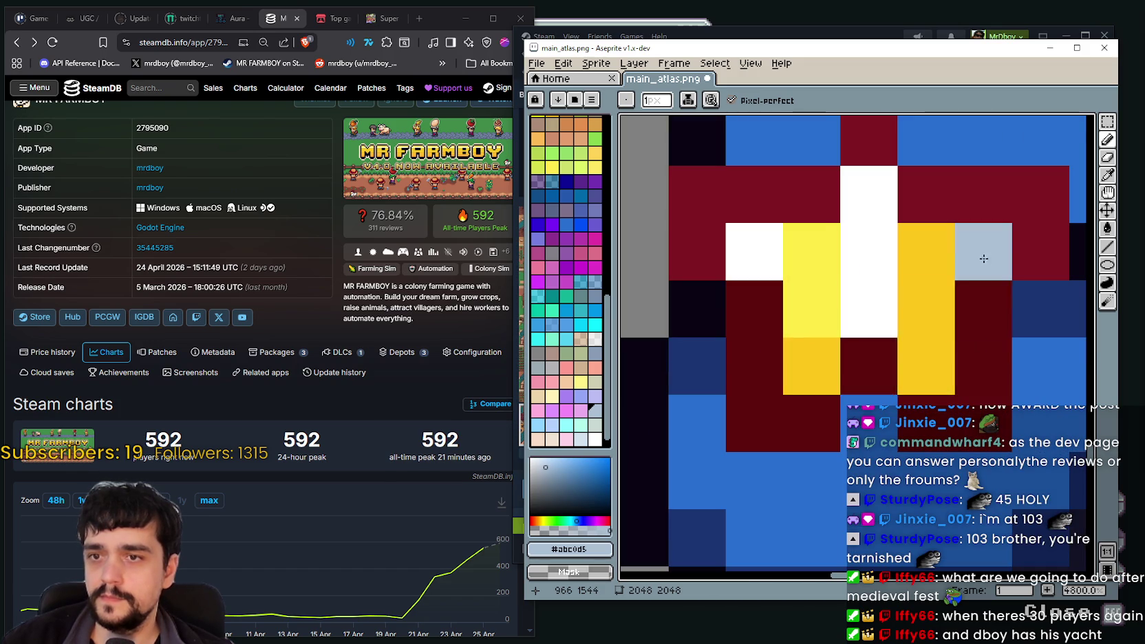
scroll(869, 309, "down", 3)
scroll(973, 359, "down", 3)
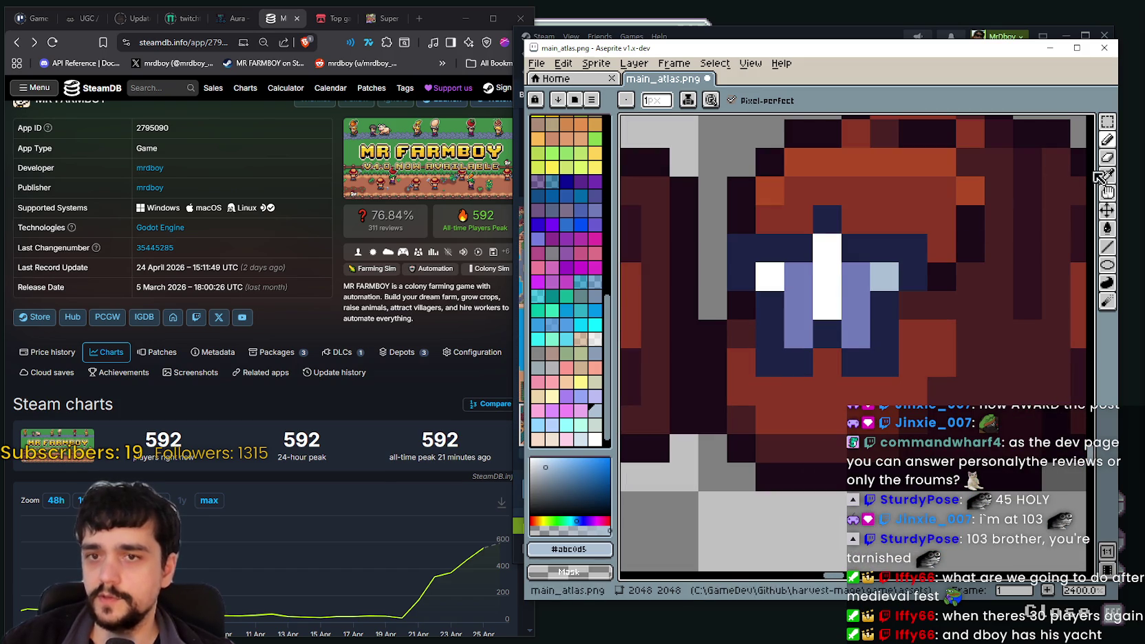
key("i")
scroll(879, 280, "up", 3)
key("b")
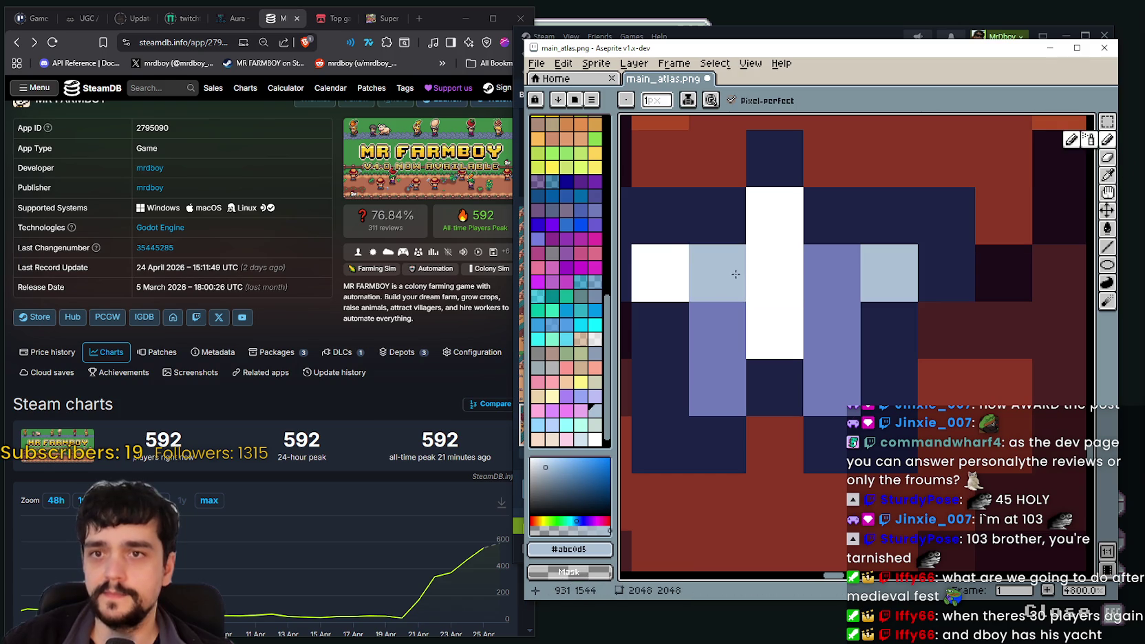
scroll(883, 394, "down", 5)
scroll(882, 393, "down", 1)
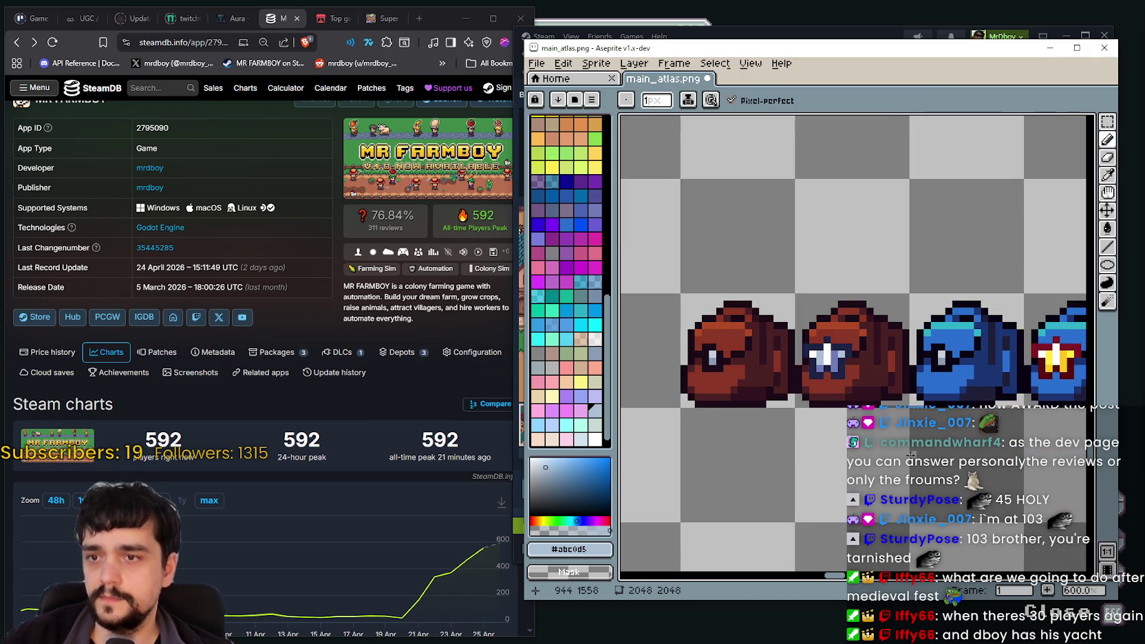
Pan and zoom along the bag row to bring more backpacks into view
scroll(859, 378, "down", 1)
scroll(818, 349, "down", 2)
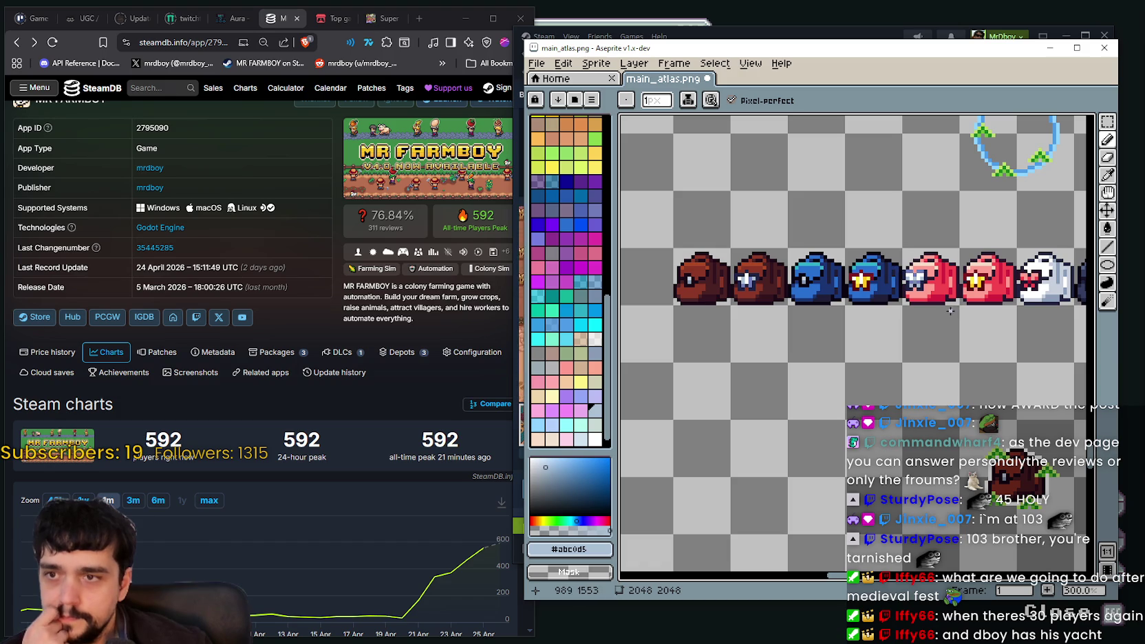
scroll(861, 293, "up", 2)
scroll(963, 296, "up", 2)
scroll(1010, 299, "down", 2)
mouse_move(1010, 299)
left_mouse_down()
mouse_move(874, 349)
mouse_move(1067, 350)
mouse_move(617, 354)
mouse_move(979, 354)
left_mouse_up()
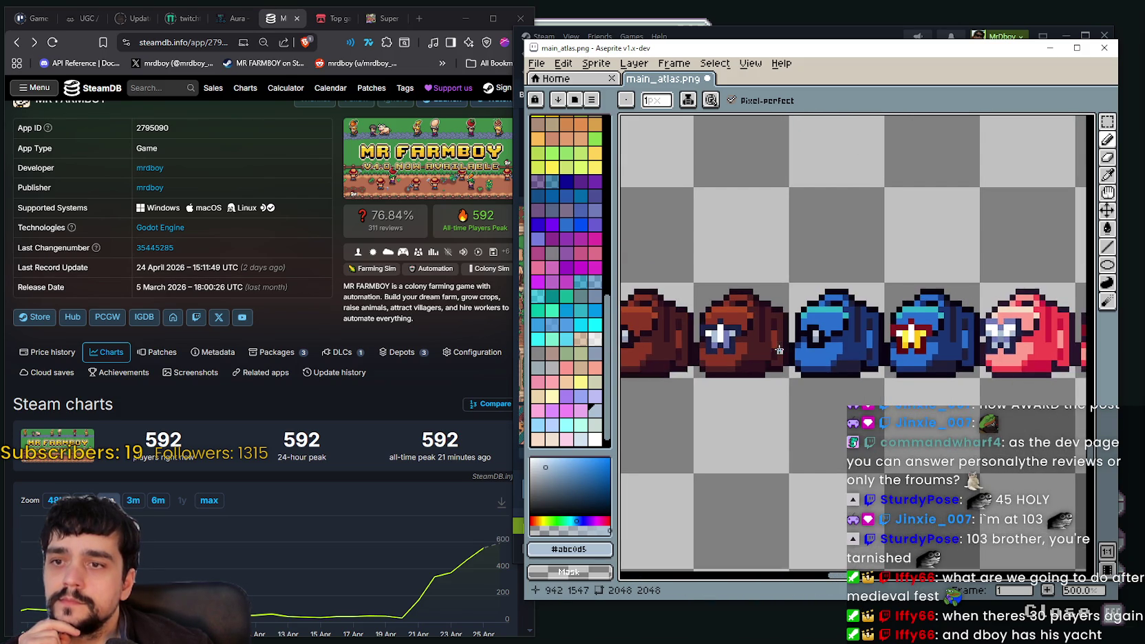
scroll(883, 357, "up", 1)
scroll(882, 357, "up", 2)
scroll(888, 354, "down", 1)
scroll(864, 368, "down", 3)
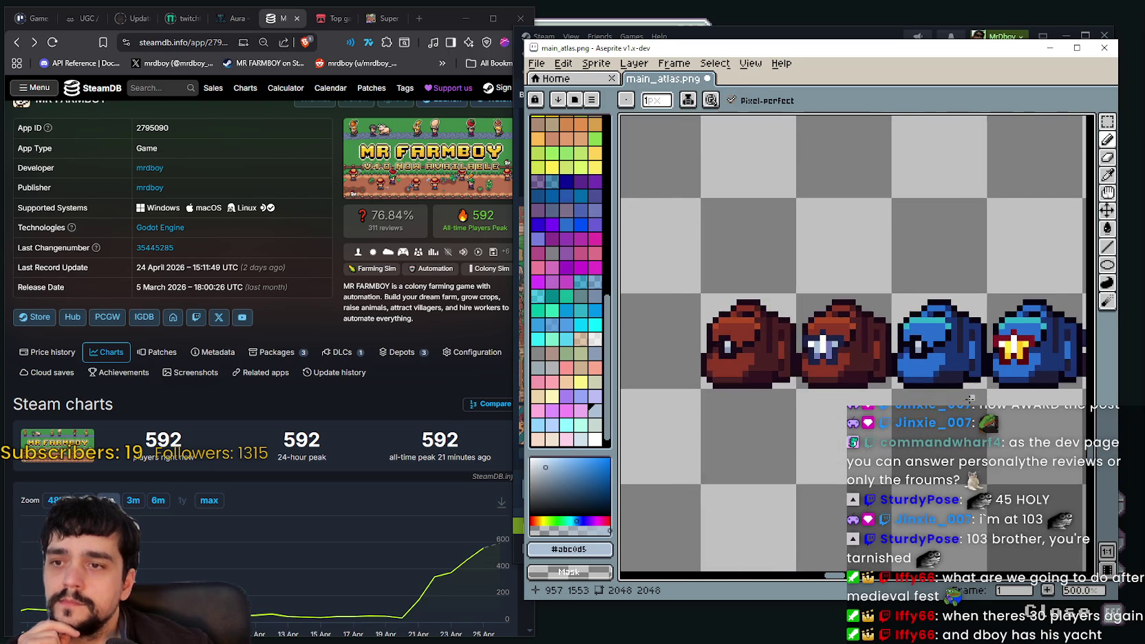
scroll(808, 389, "up", 1)
scroll(730, 428, "down", 1)
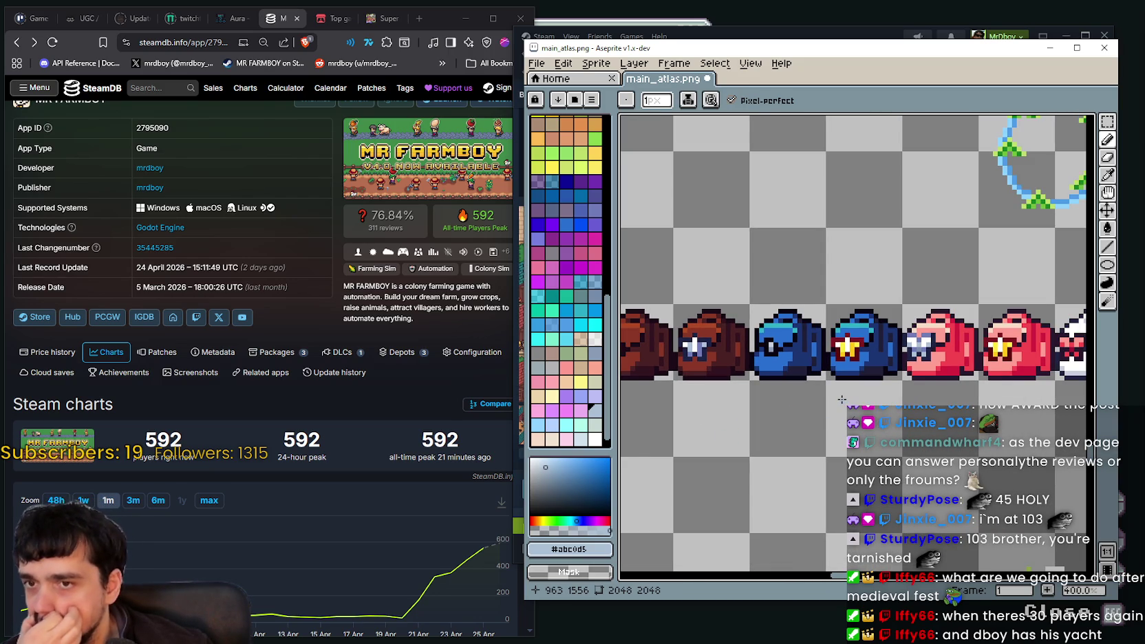
scroll(842, 399, "up", 1)
scroll(841, 399, "up", 1)
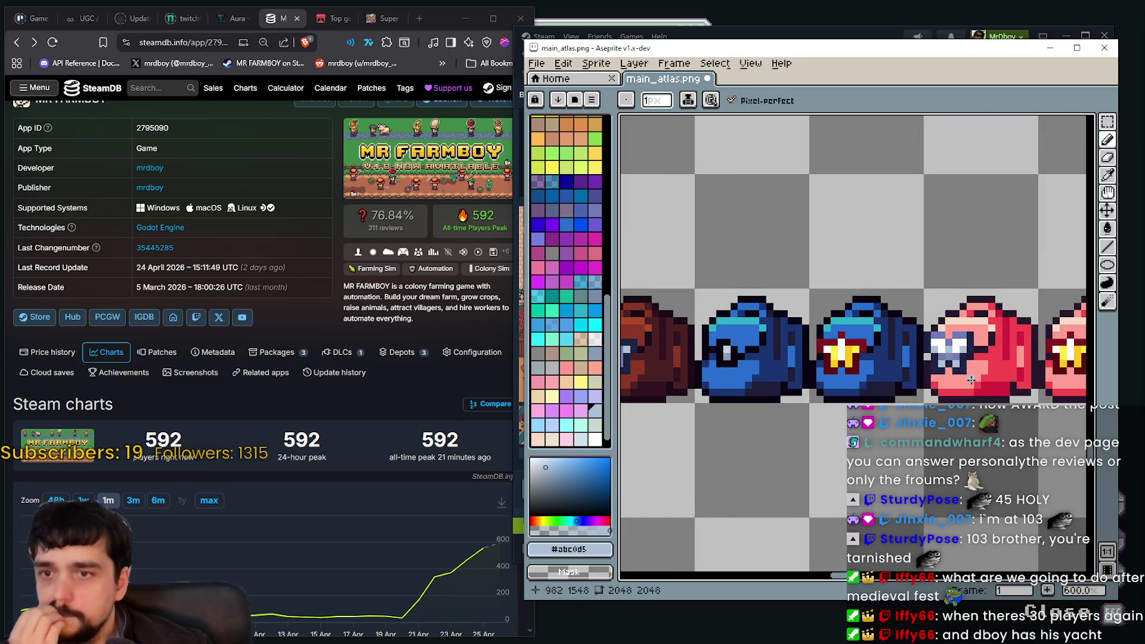
scroll(901, 216, "up", 2)
scroll(900, 216, "up", 2)
scroll(900, 216, "up", 2)
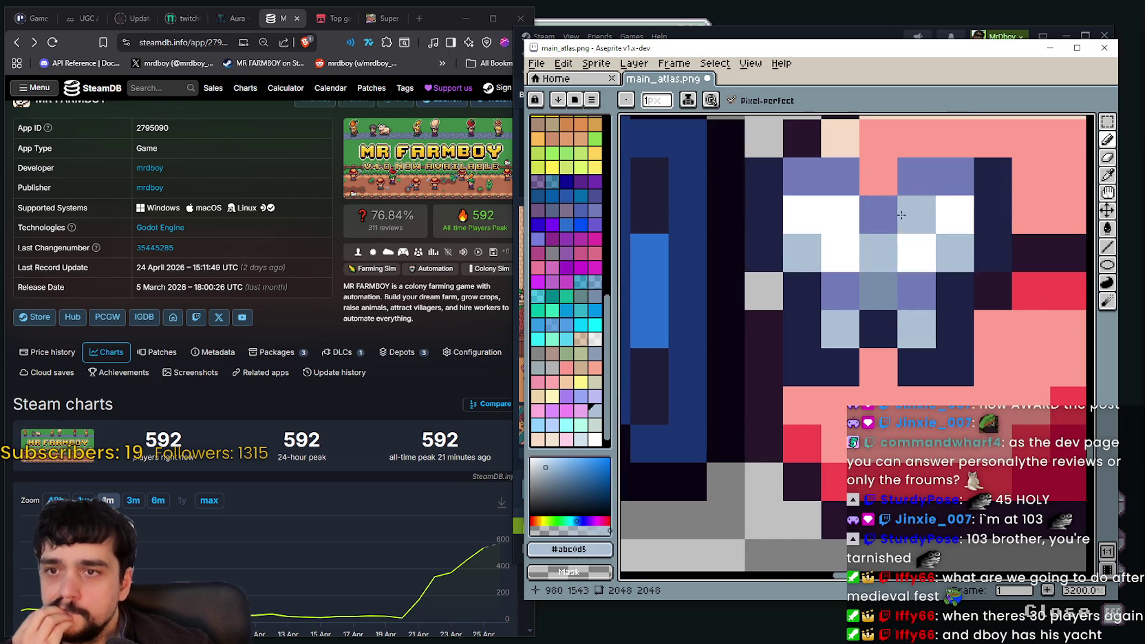
scroll(900, 216, "down", 2)
scroll(892, 219, "down", 1)
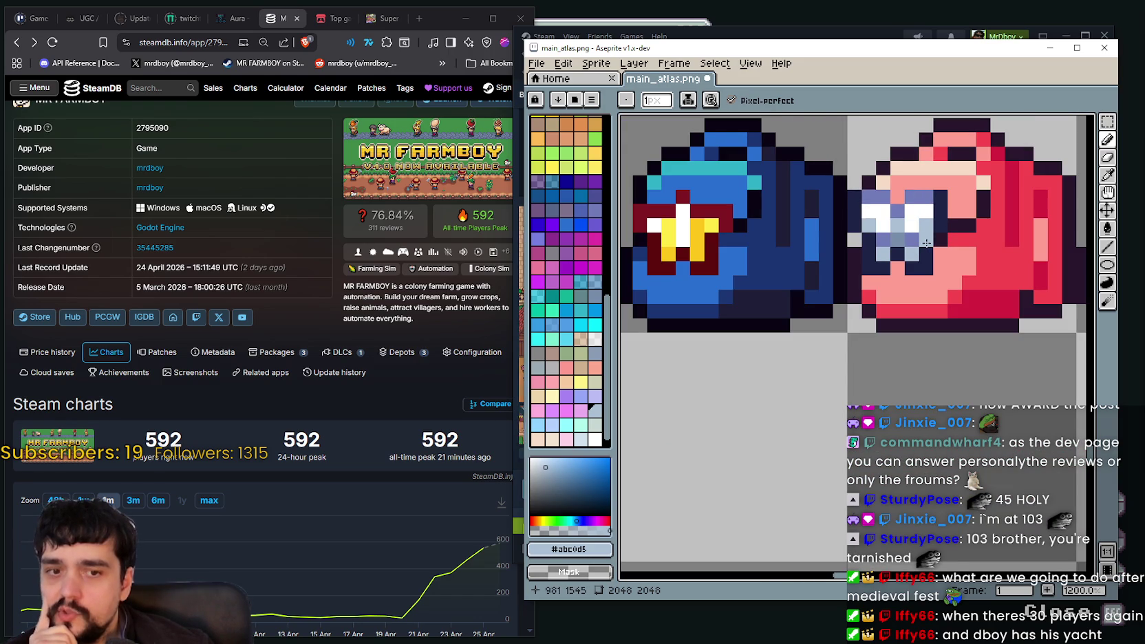
scroll(894, 212, "up", 1)
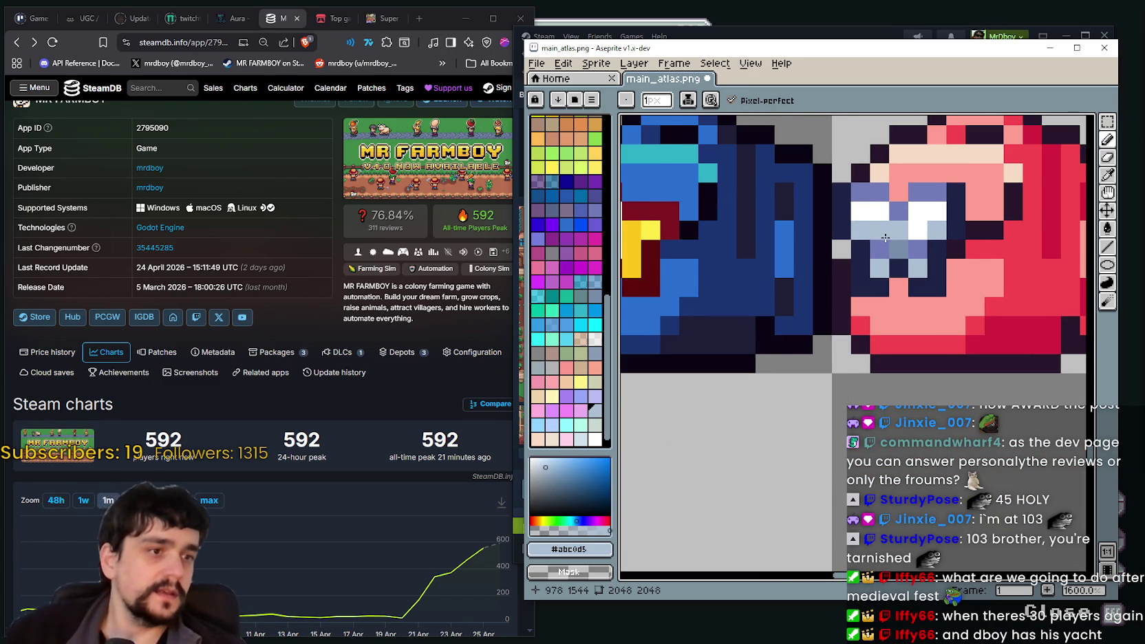
scroll(885, 238, "down", 1)
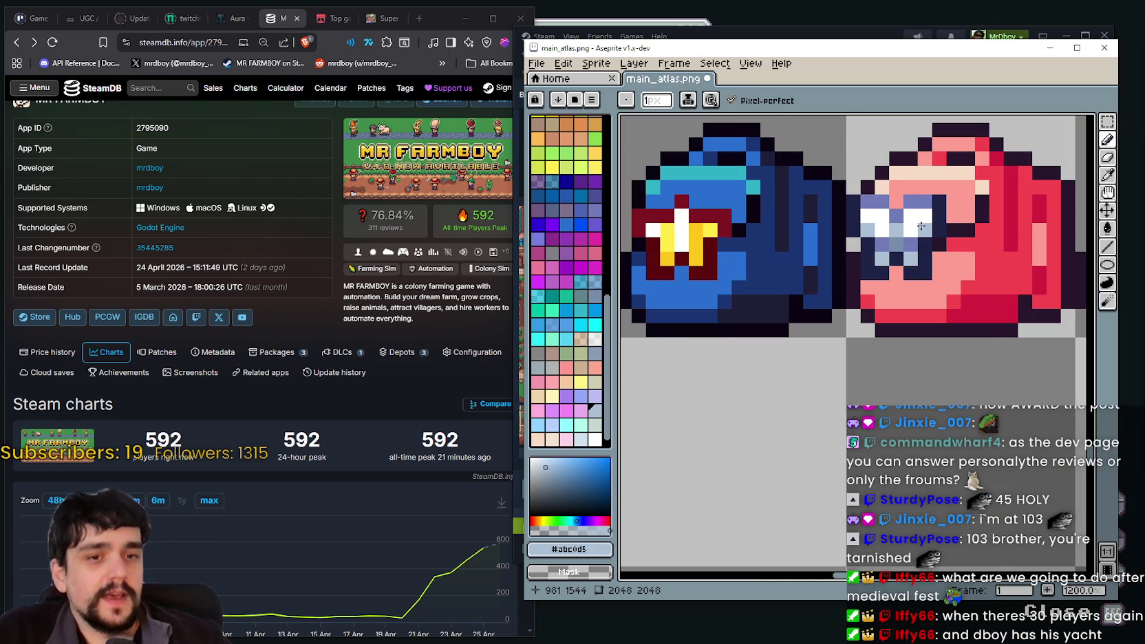
scroll(877, 267, "down", 5)
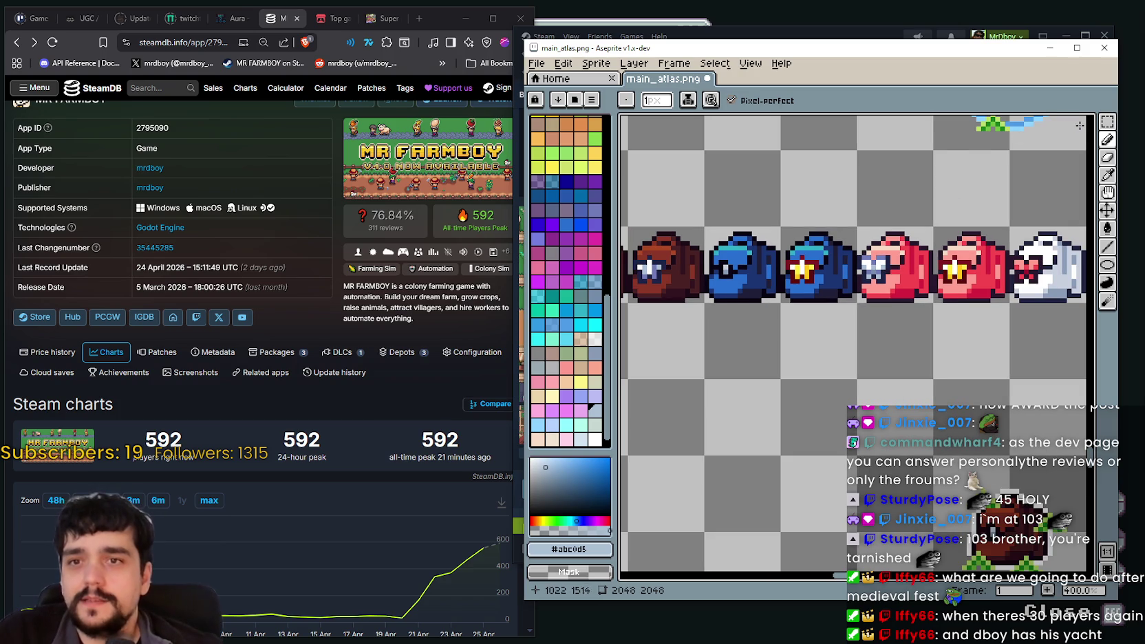
Marquee-select the first two brown backpacks, undoing the accidental deselect to restore it
left_click(1107, 121)
scroll(894, 275, "down", 2)
scroll(723, 309, "up", 2)
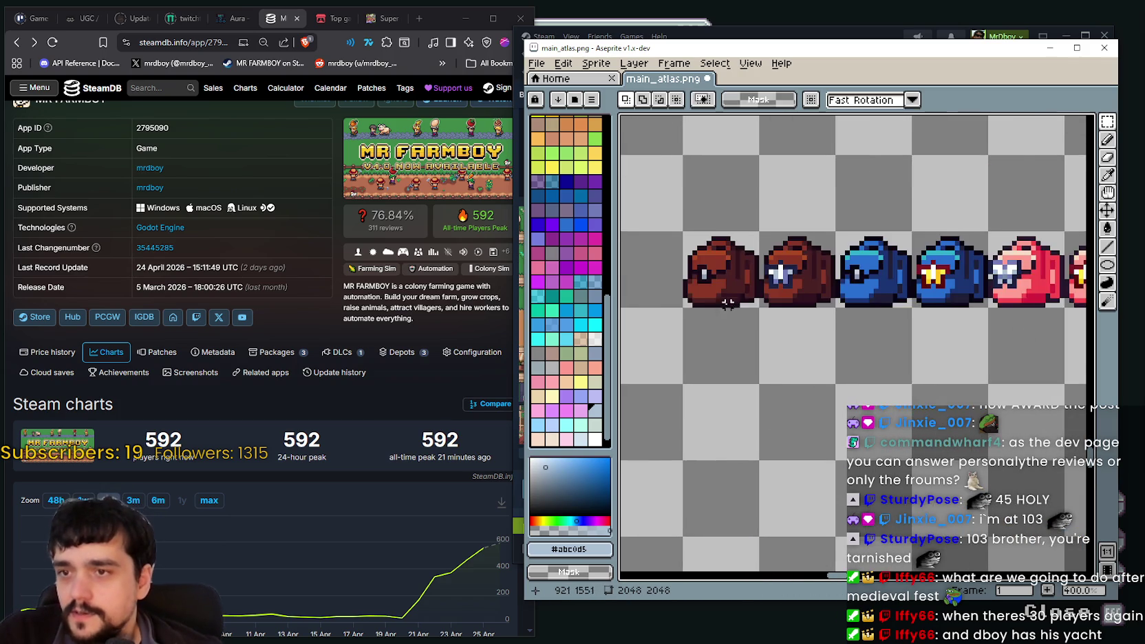
scroll(722, 310, "down", 2)
left_click_drag(706, 260, 827, 303)
left_click_drag(868, 398, 862, 381)
key("ctrl+d")
scroll(870, 285, "up", 1)
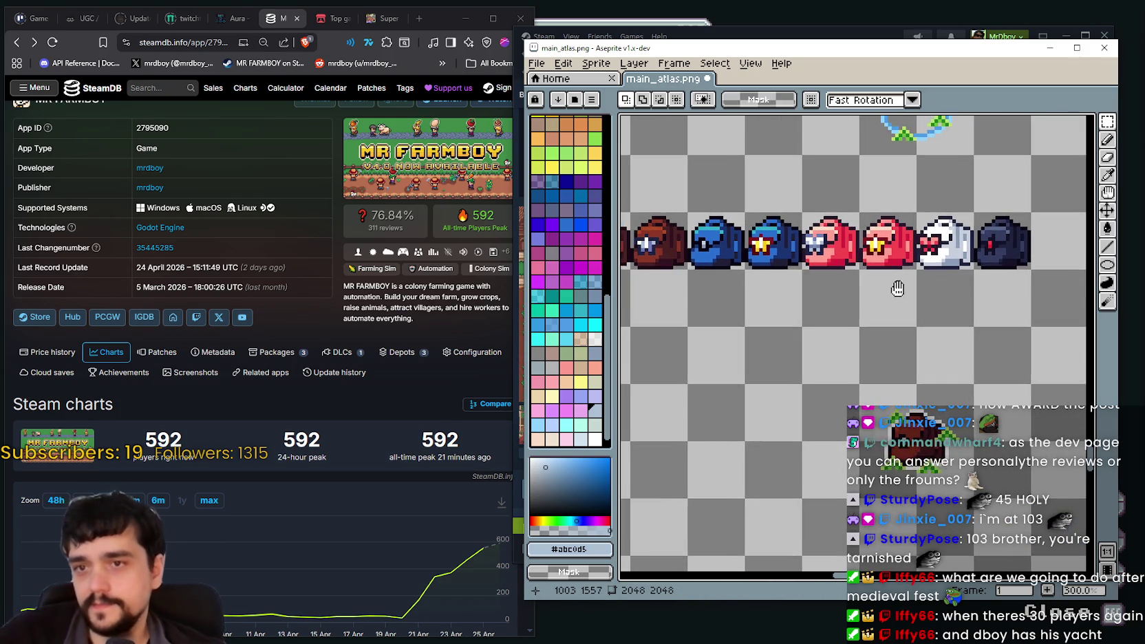
scroll(895, 286, "up", 1)
scroll(895, 286, "up", 1)
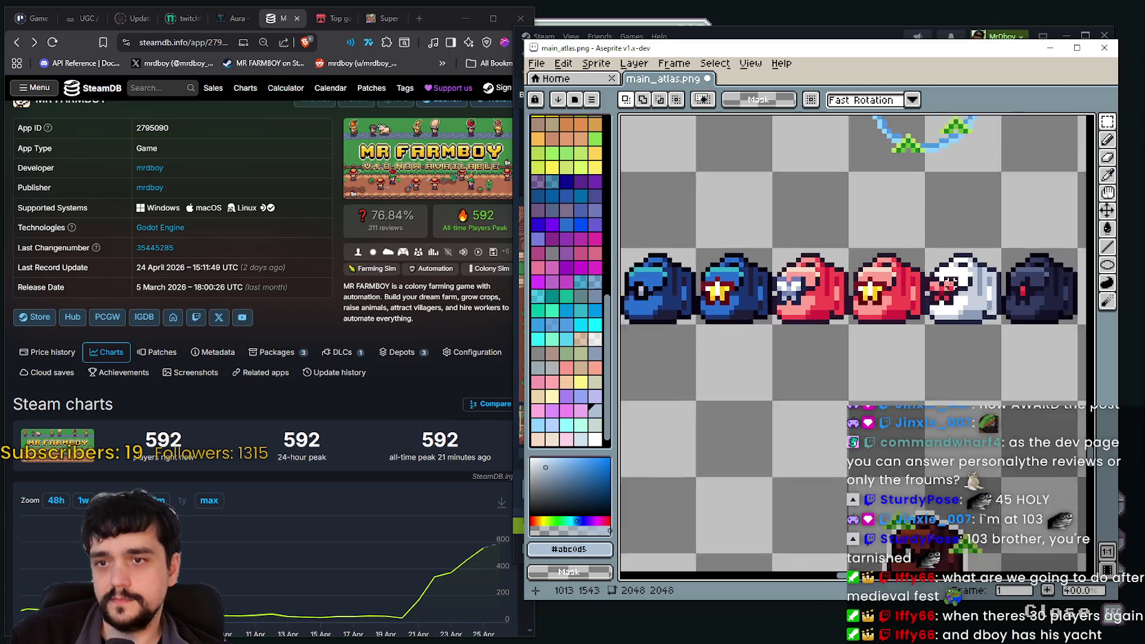
scroll(895, 286, "down", 2)
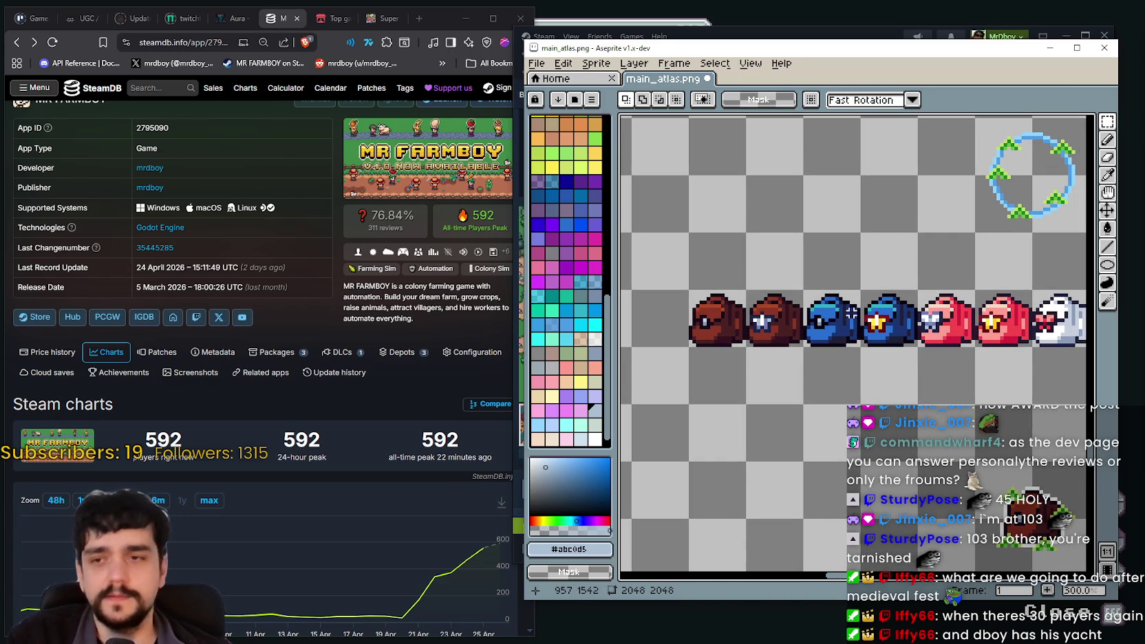
scroll(851, 313, "up", 1)
scroll(790, 291, "down", 1)
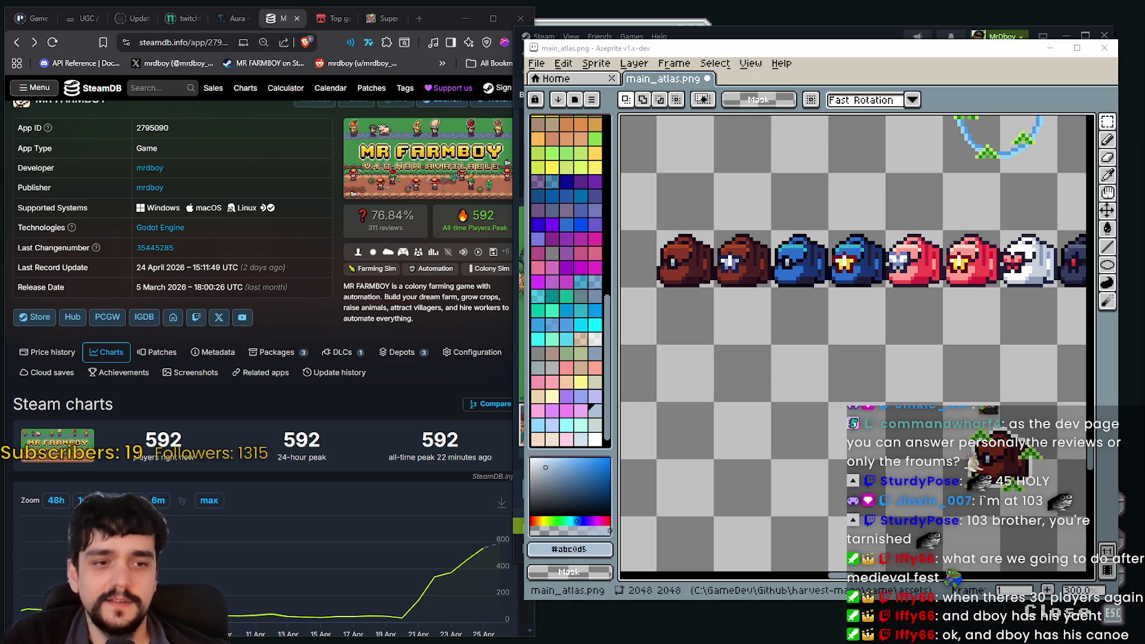
key("ctrl+z")
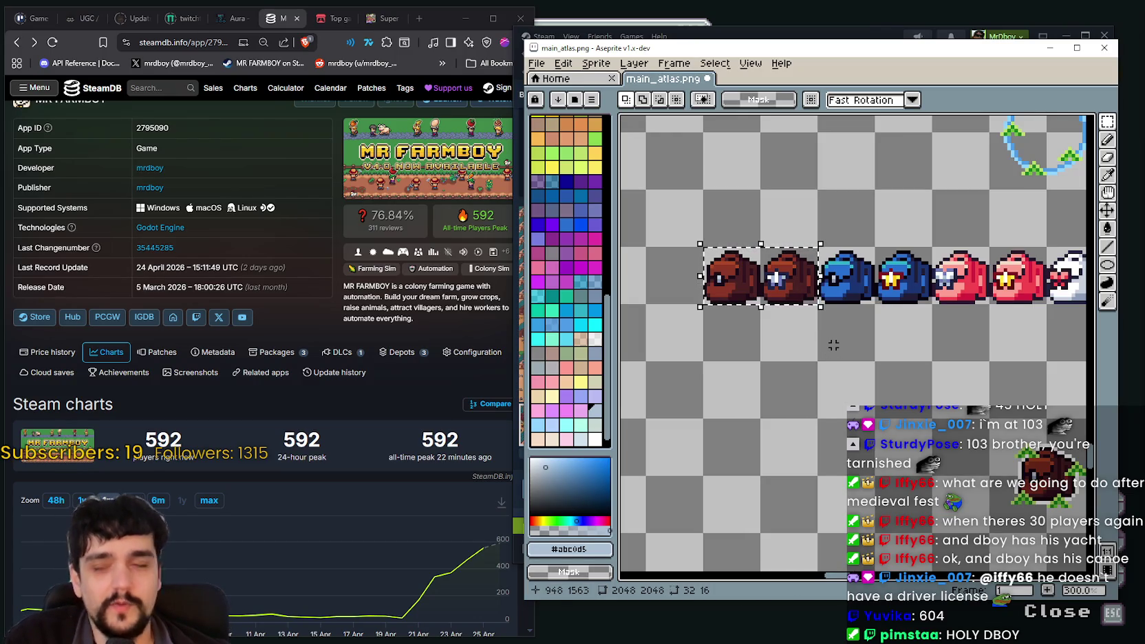
In the browser, reload the stats page and select the all-time peak figure 597
right_click(414, 307)
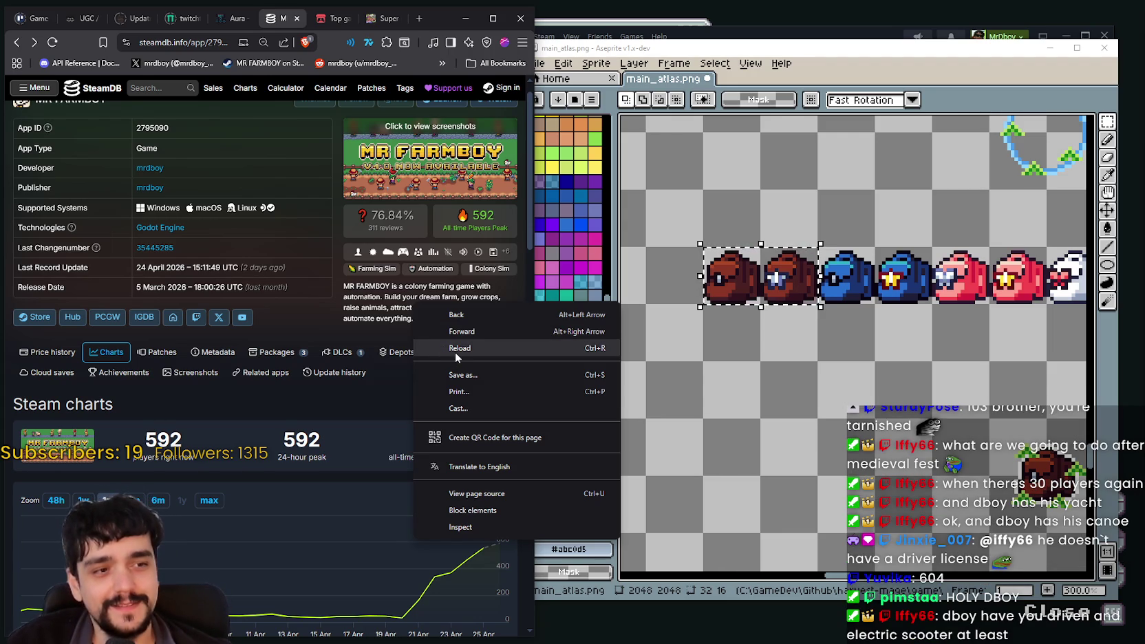
left_click(456, 349)
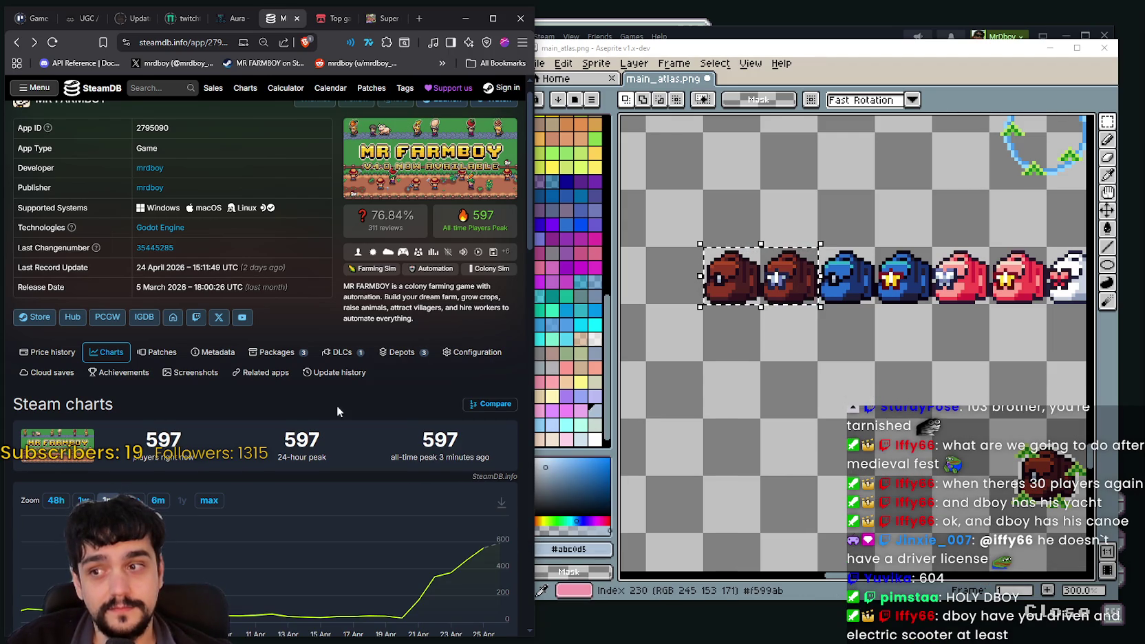
double_click(428, 440)
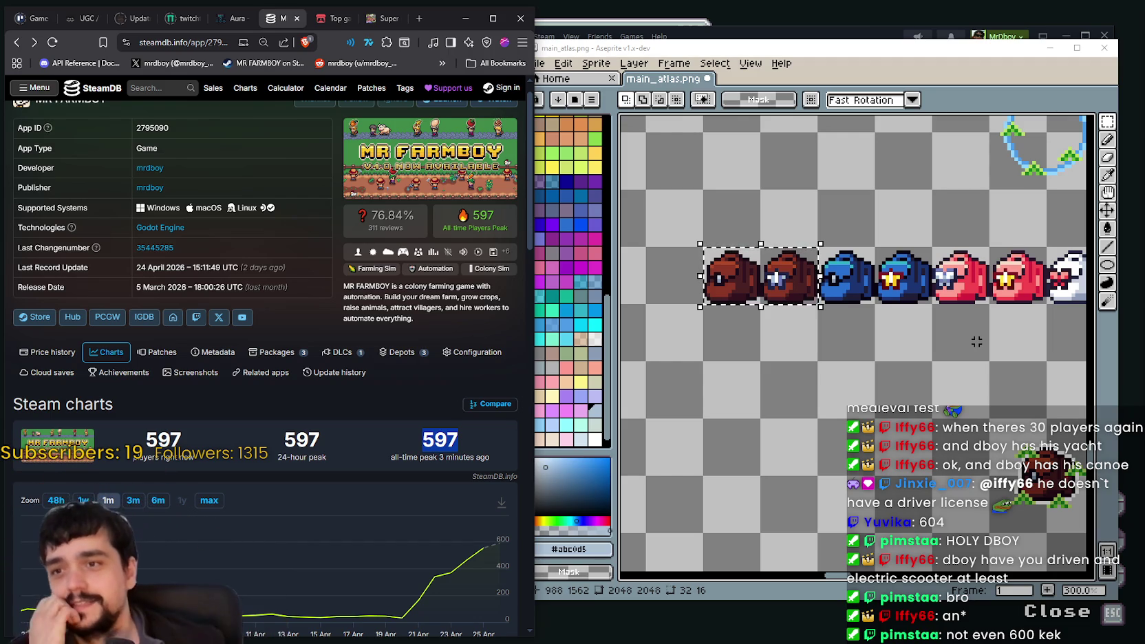
Pan the atlas along the backpack row and clear the two-backpack selection
scroll(887, 351, "down", 1)
scroll(881, 387, "up", 1)
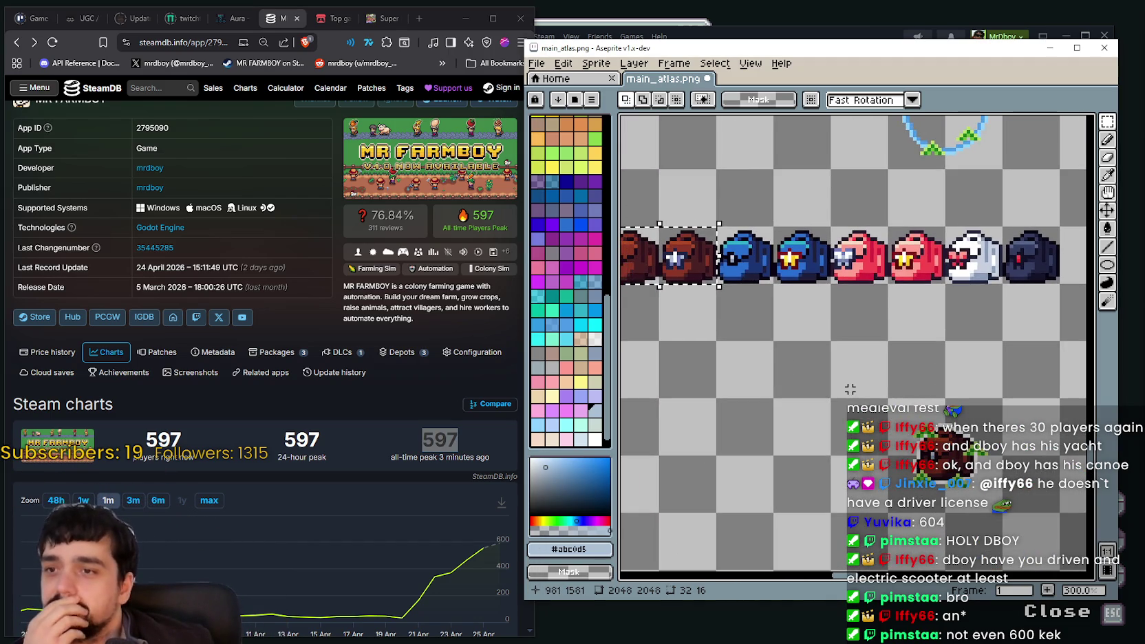
scroll(850, 382, "down", 1)
left_click_drag(850, 383, 884, 396)
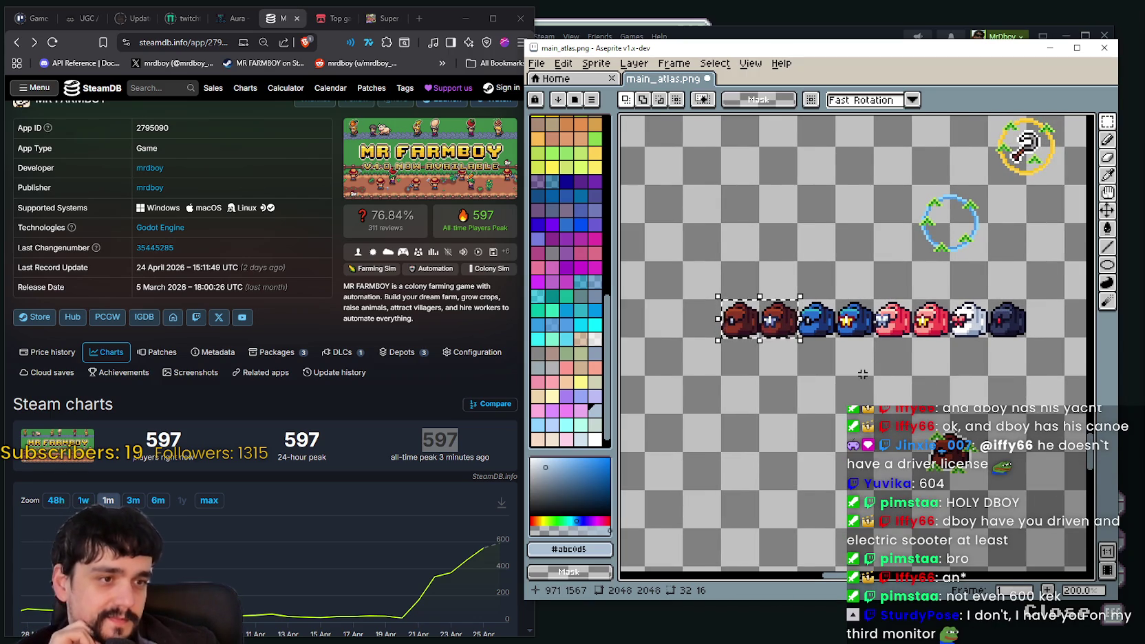
scroll(861, 374, "up", 1)
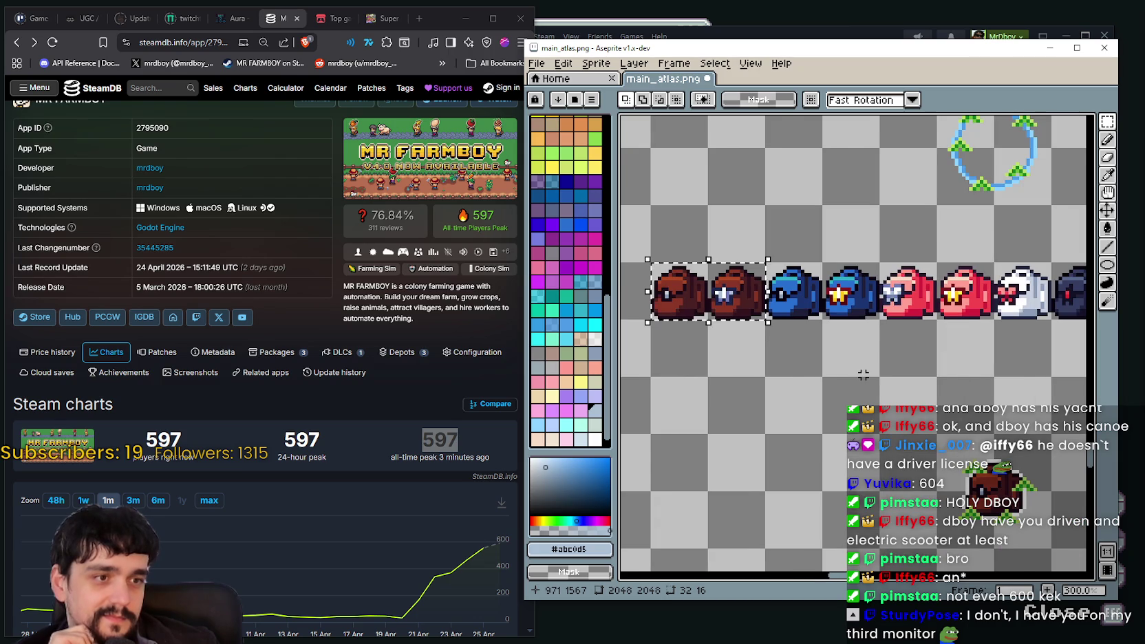
scroll(862, 374, "down", 1)
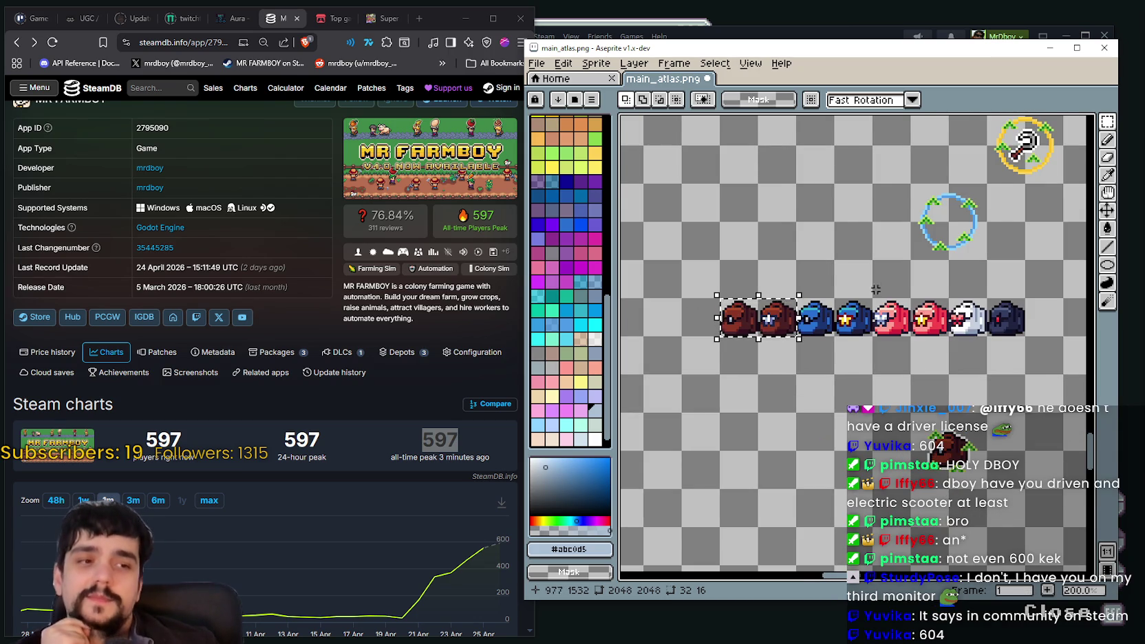
scroll(825, 358, "down", 2)
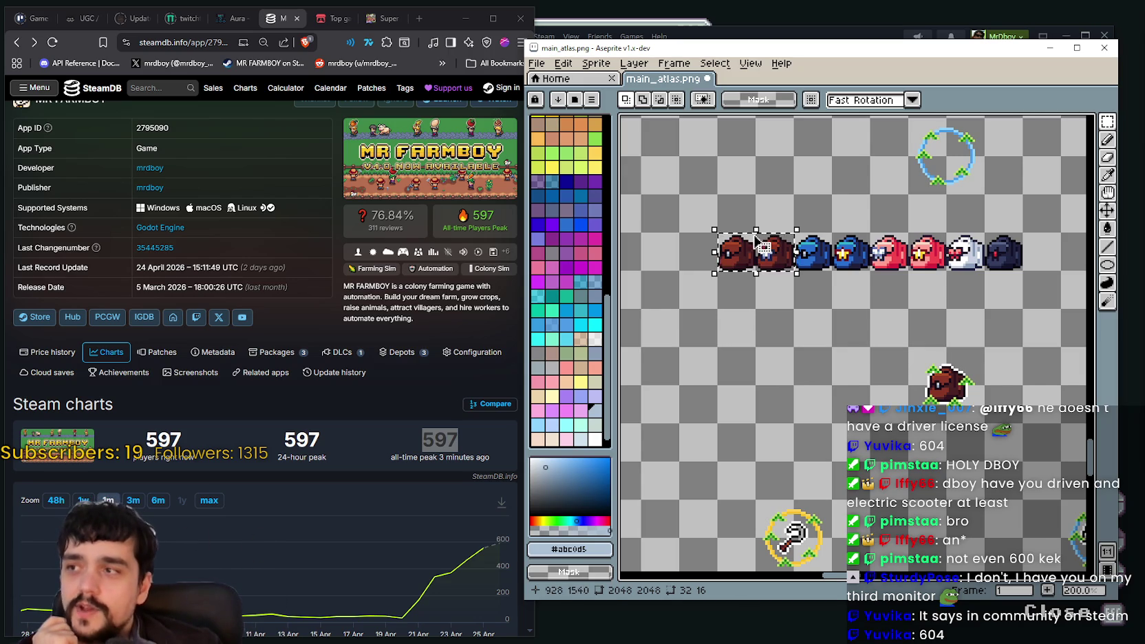
left_click(754, 284)
Drag a 16x16 marquee around just the second brown backpack
scroll(797, 354, "up", 1)
mouse_move(798, 355)
left_mouse_down()
mouse_move(791, 385)
mouse_move(790, 362)
left_mouse_up()
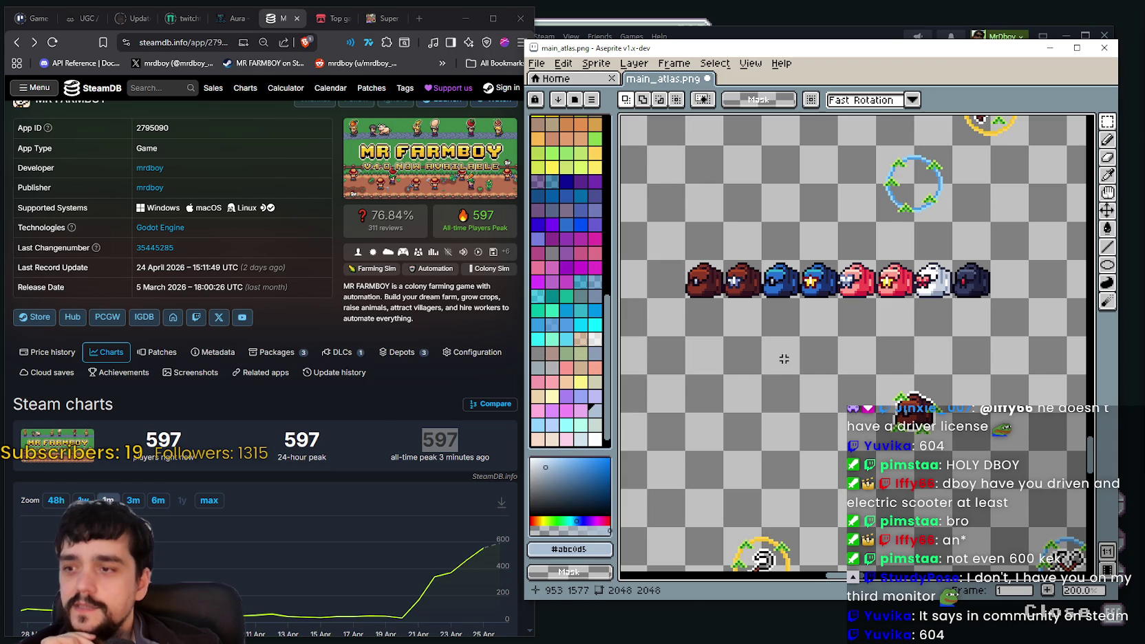
scroll(755, 314, "up", 1)
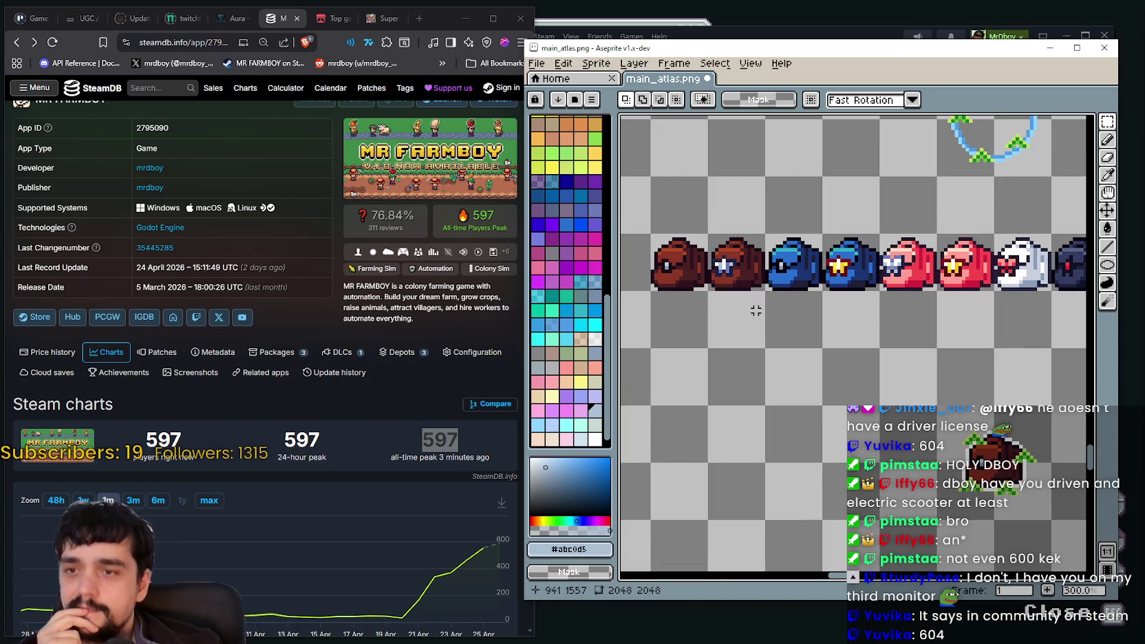
scroll(633, 360, "down", 1)
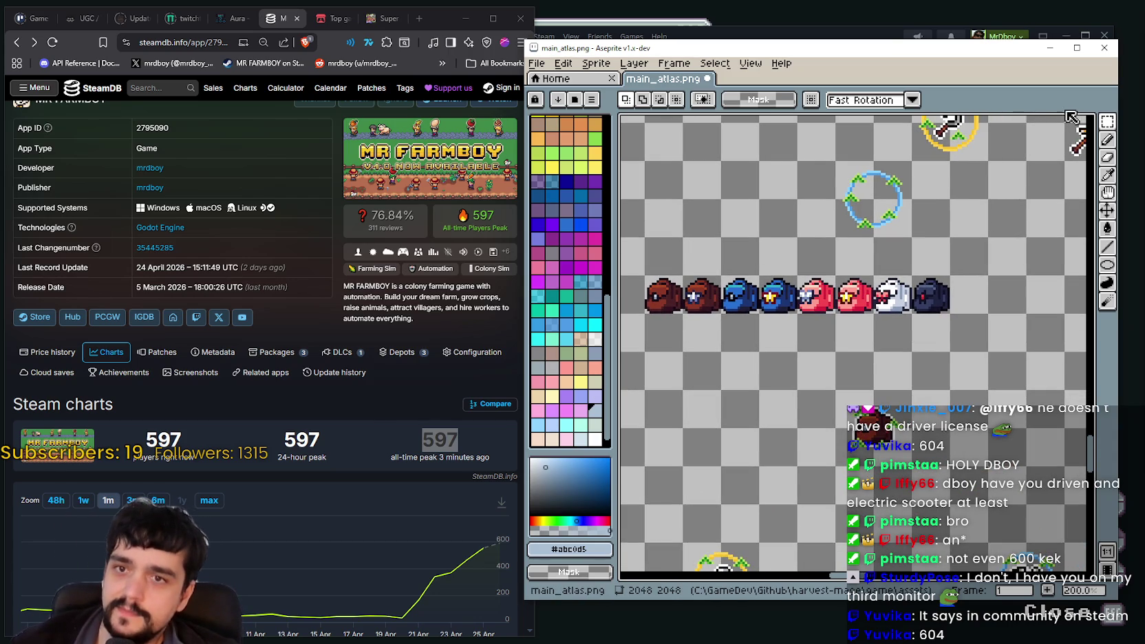
left_click_drag(613, 365, 674, 408)
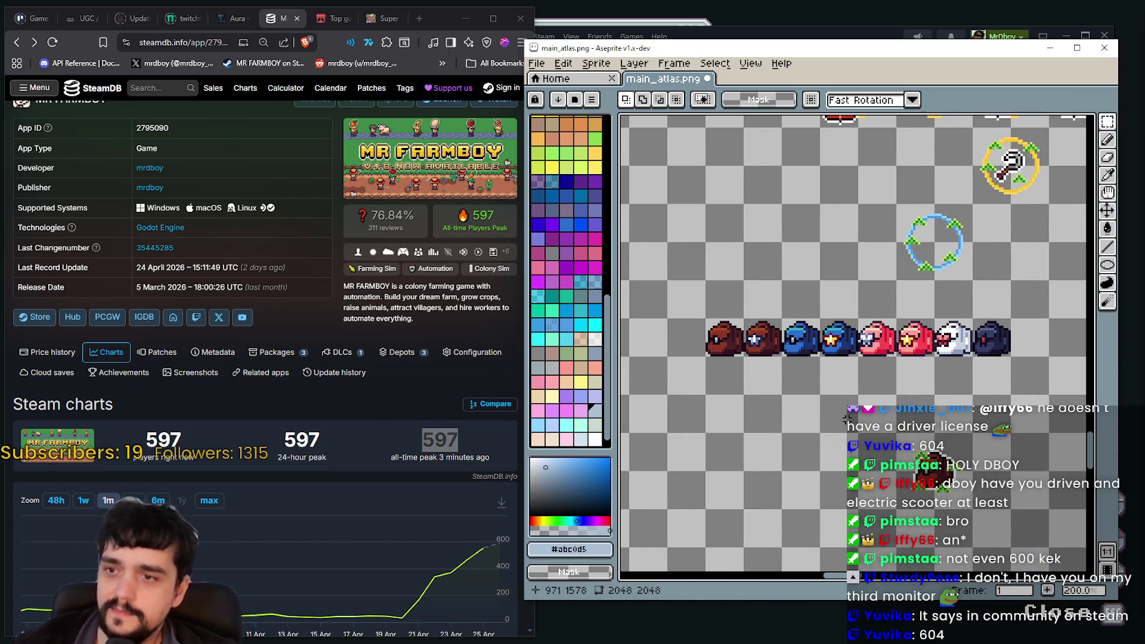
scroll(791, 399, "up", 1)
scroll(762, 384, "down", 1)
scroll(764, 365, "up", 1)
left_click_drag(731, 296, 769, 342)
scroll(770, 342, "down", 2)
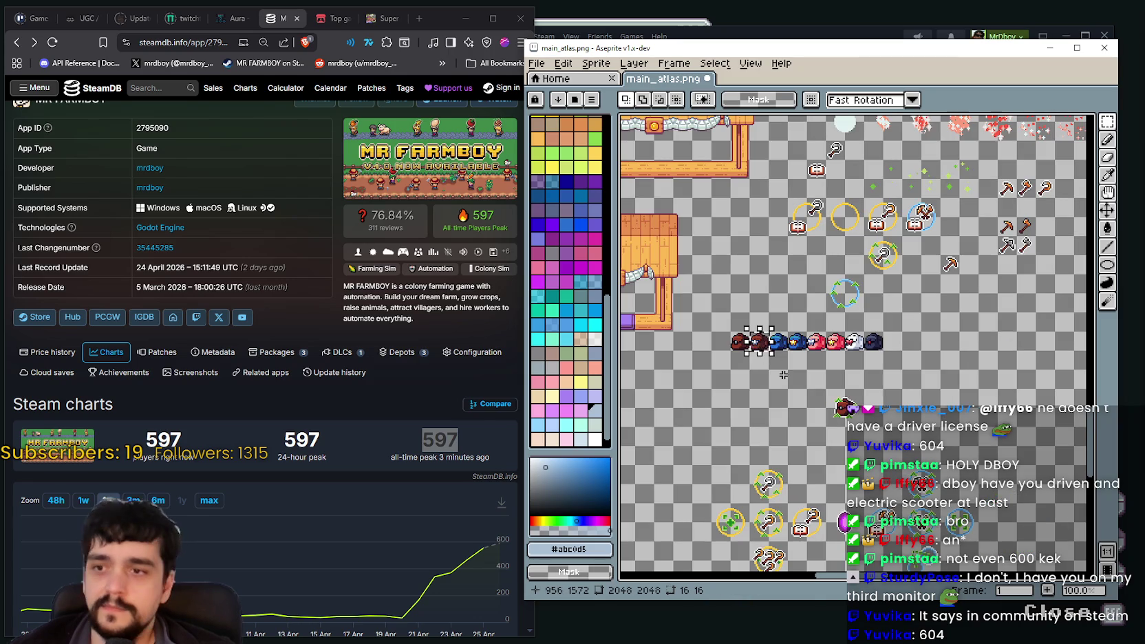
Undo the accidental move of the white-starred brown backpack and deselect it
left_click(763, 348)
scroll(765, 353, "up", 3)
scroll(766, 353, "up", 2)
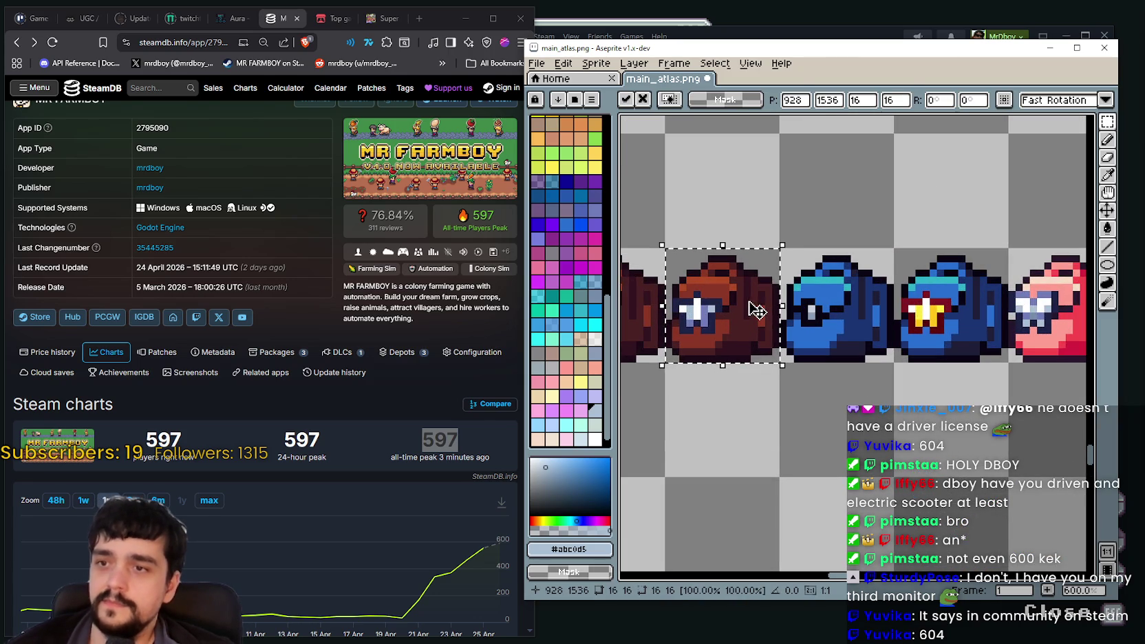
key("ctrl+z")
key("ctrl+d")
scroll(832, 416, "down", 2)
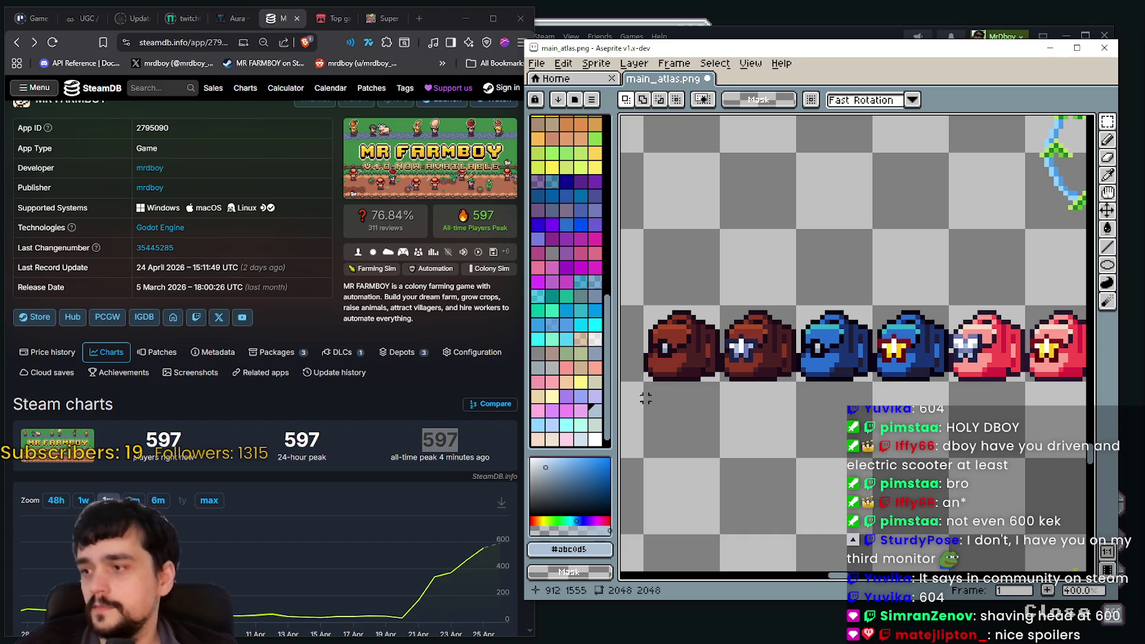
Show the past-week (1w) player chart on SteamDB, then return to Aseprite
left_click(83, 501)
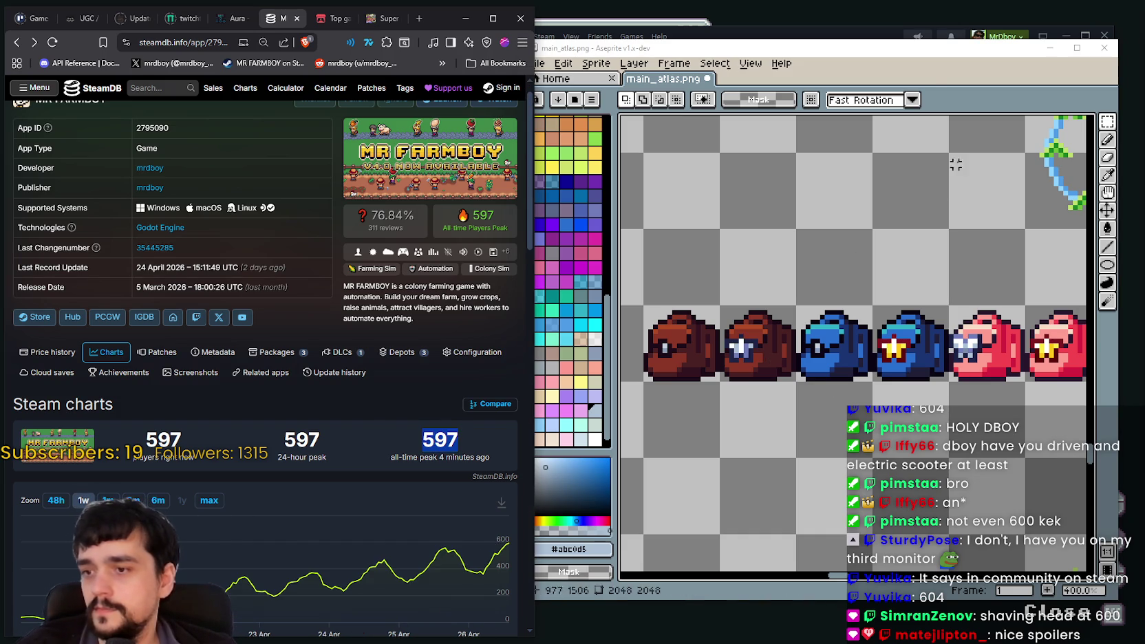
left_click(941, 194)
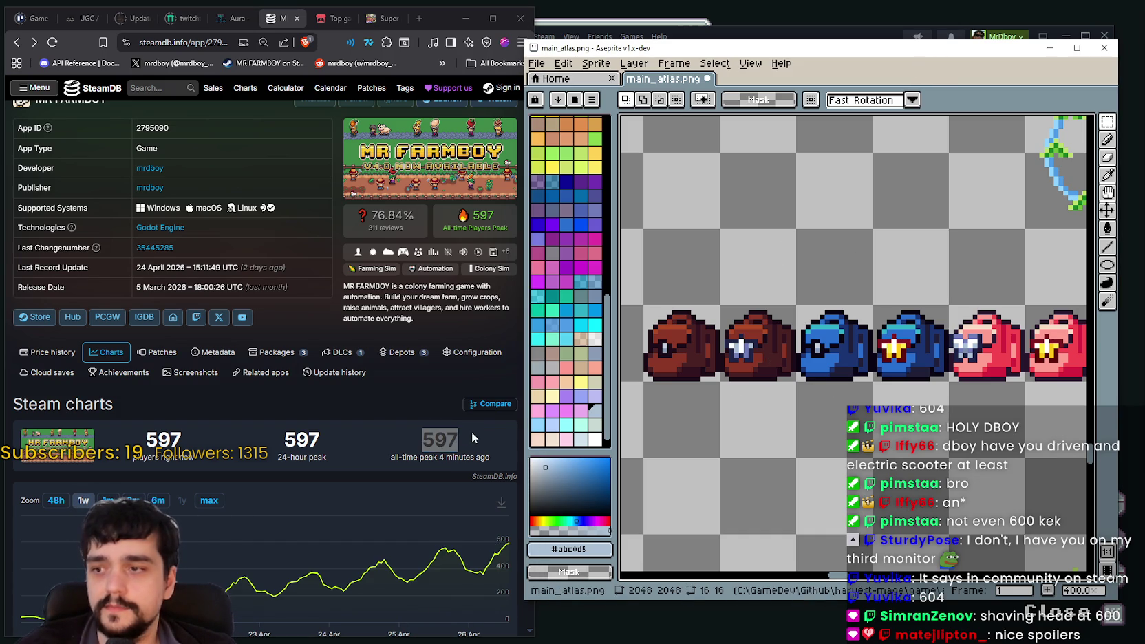
key("alt+Tab")
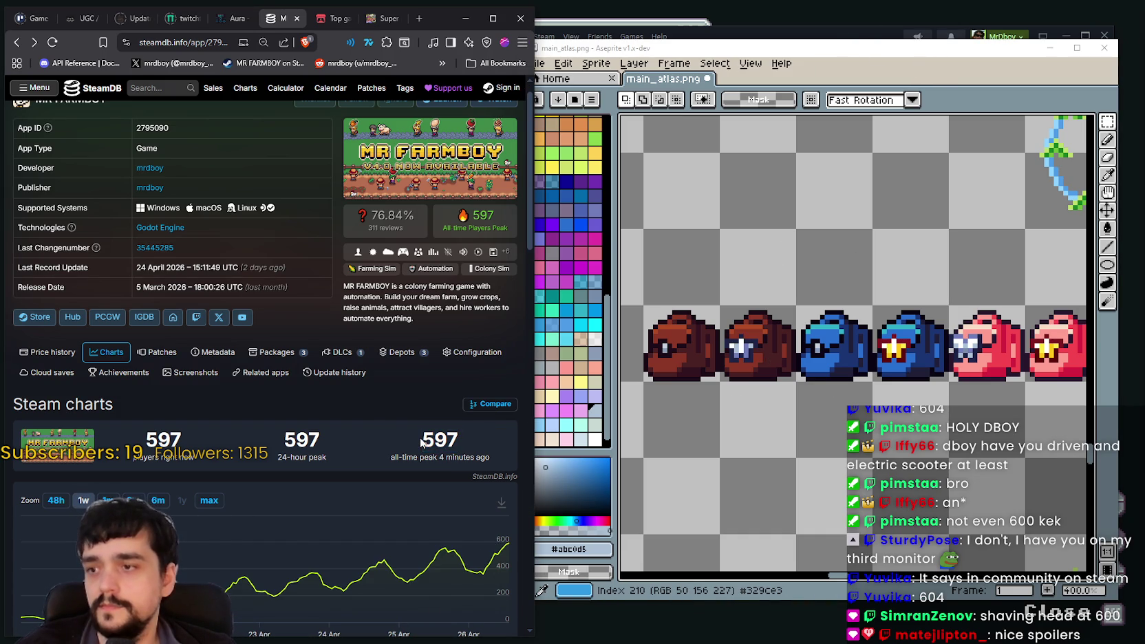
left_click(880, 61)
Zoom in below the bag row and box the lone brown bag with green arrows as a 32x32 selection
scroll(763, 413, "down", 1)
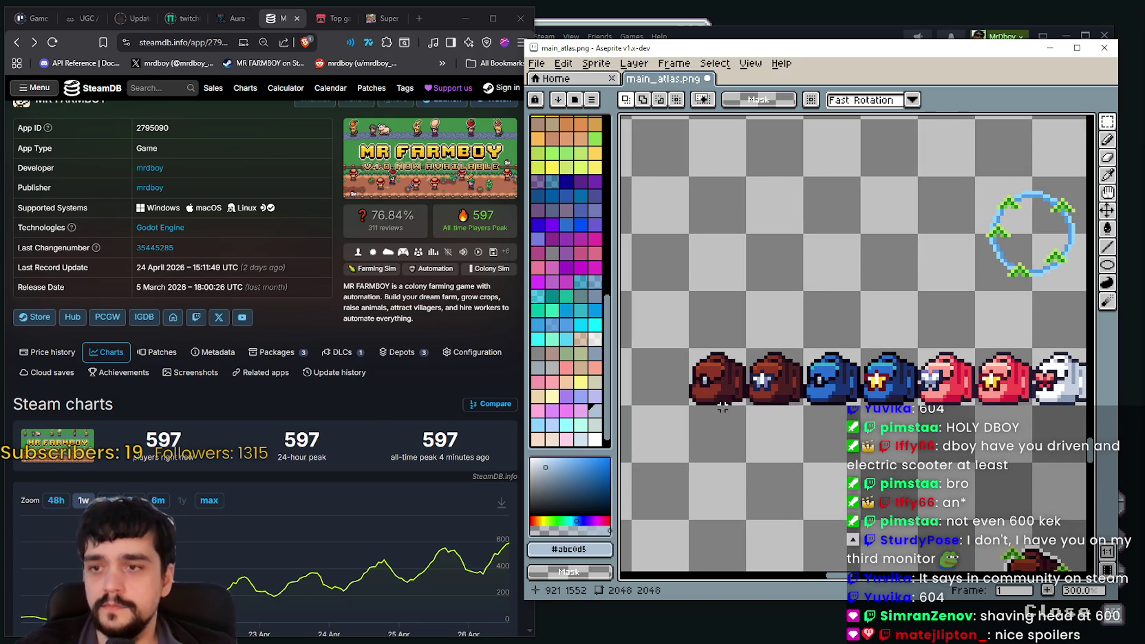
scroll(791, 402, "down", 2)
scroll(859, 398, "down", 2)
scroll(928, 395, "down", 2)
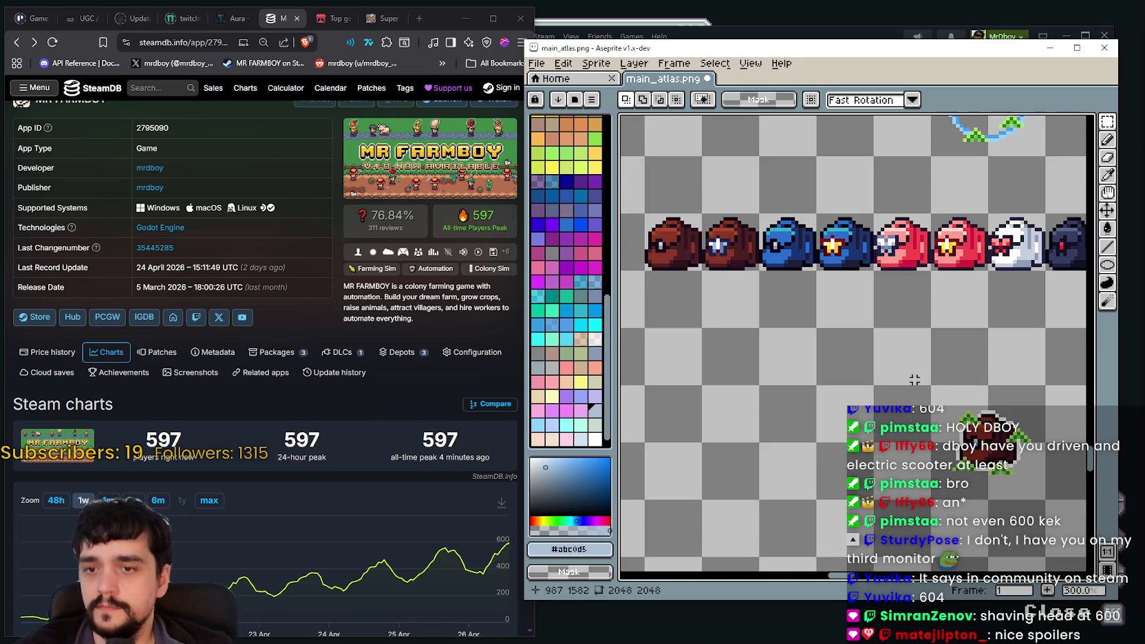
left_click_drag(717, 237, 741, 250)
scroll(853, 344, "down", 1)
scroll(853, 344, "down", 1)
scroll(853, 344, "down", 1)
scroll(887, 333, "down", 1)
scroll(887, 333, "down", 1)
scroll(887, 333, "down", 1)
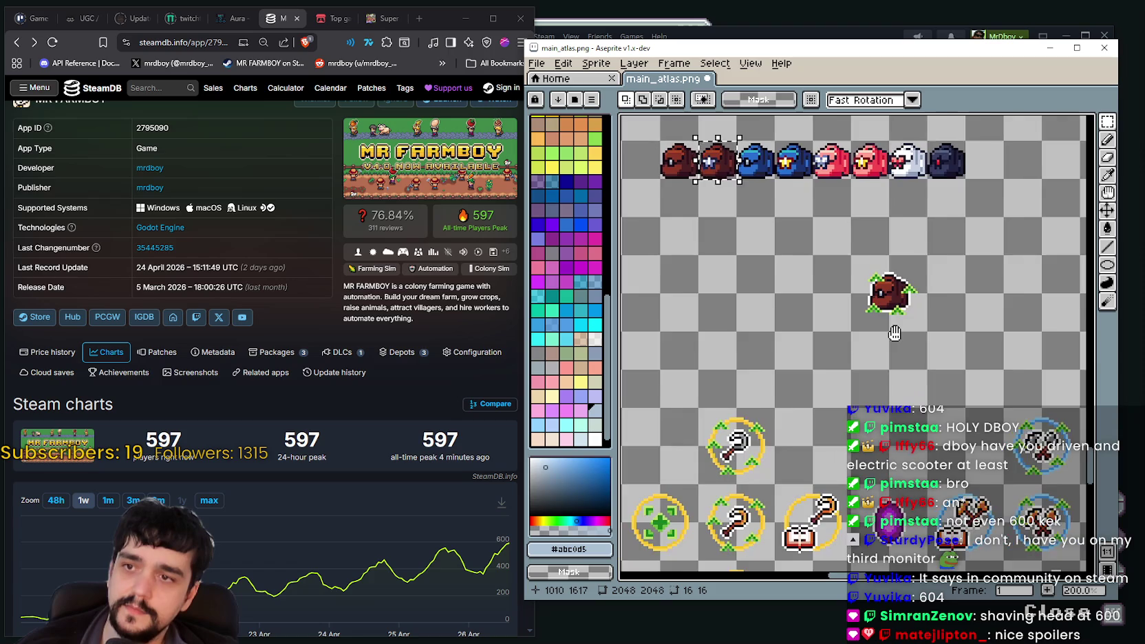
scroll(887, 333, "down", 1)
scroll(830, 279, "up", 1)
scroll(846, 279, "down", 1)
scroll(865, 280, "down", 1)
scroll(838, 214, "up", 2)
scroll(837, 344, "up", 1)
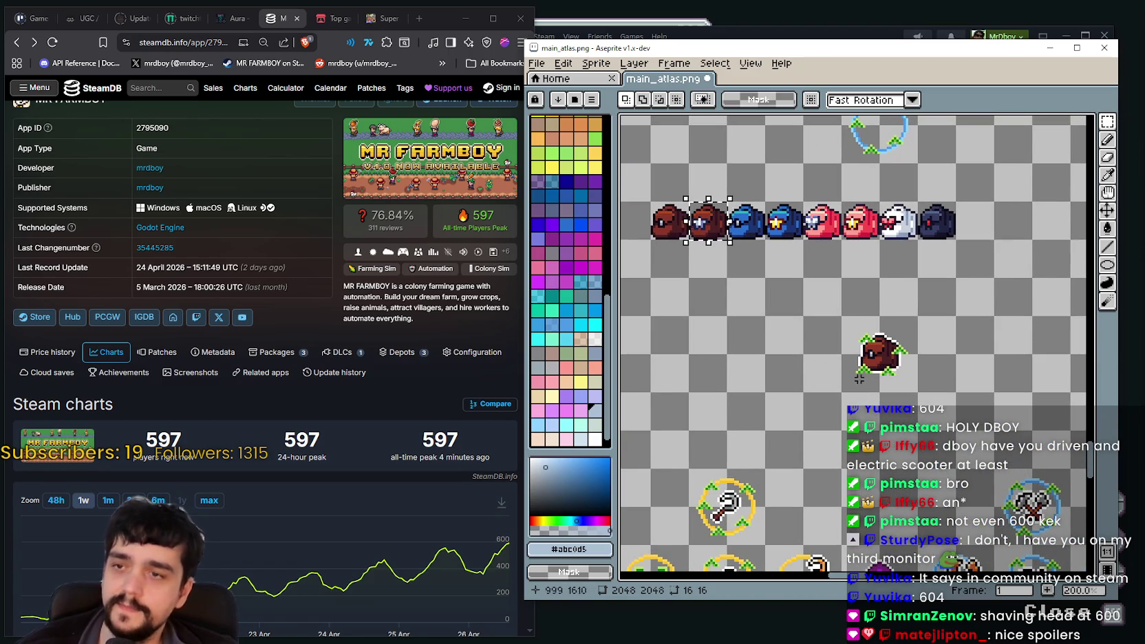
scroll(860, 356, "up", 1)
left_click_drag(805, 272, 926, 392)
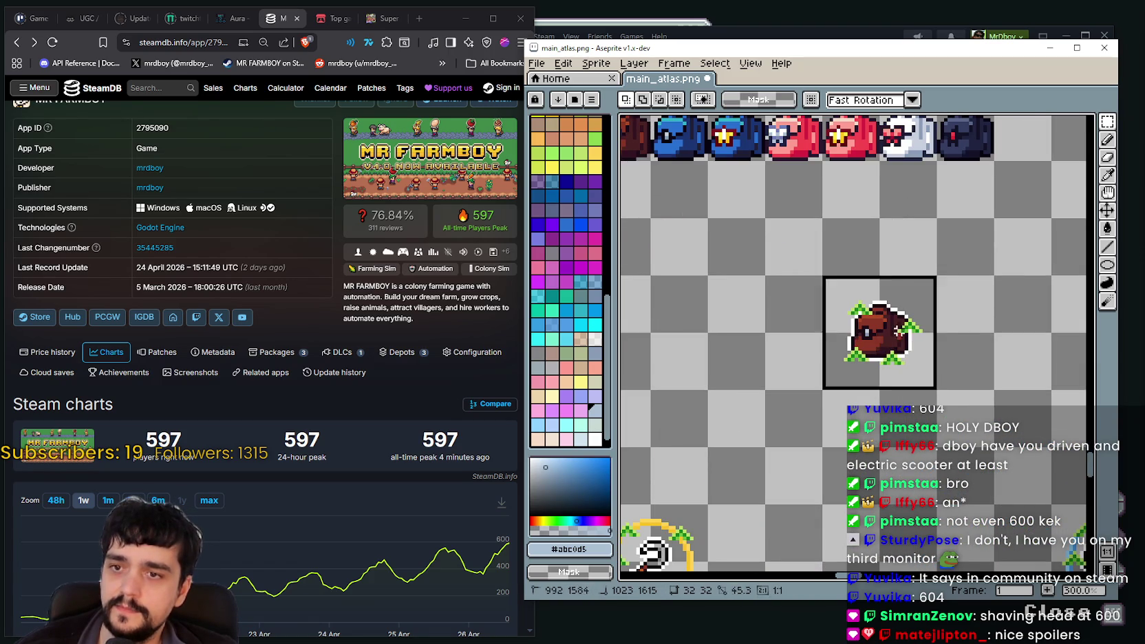
Undo the previous selection and reselect the lone brown bag icon with its arrows
scroll(797, 317, "up", 1)
scroll(868, 388, "left", 2)
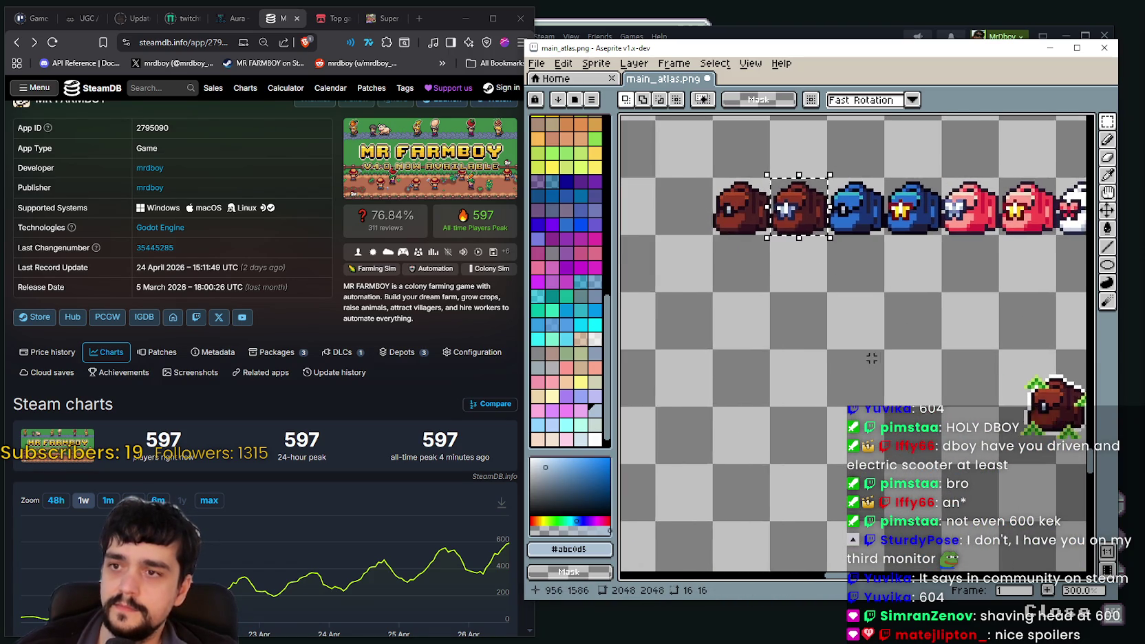
scroll(869, 388, "down", 1)
key("ctrl+z")
scroll(867, 358, "down", 1)
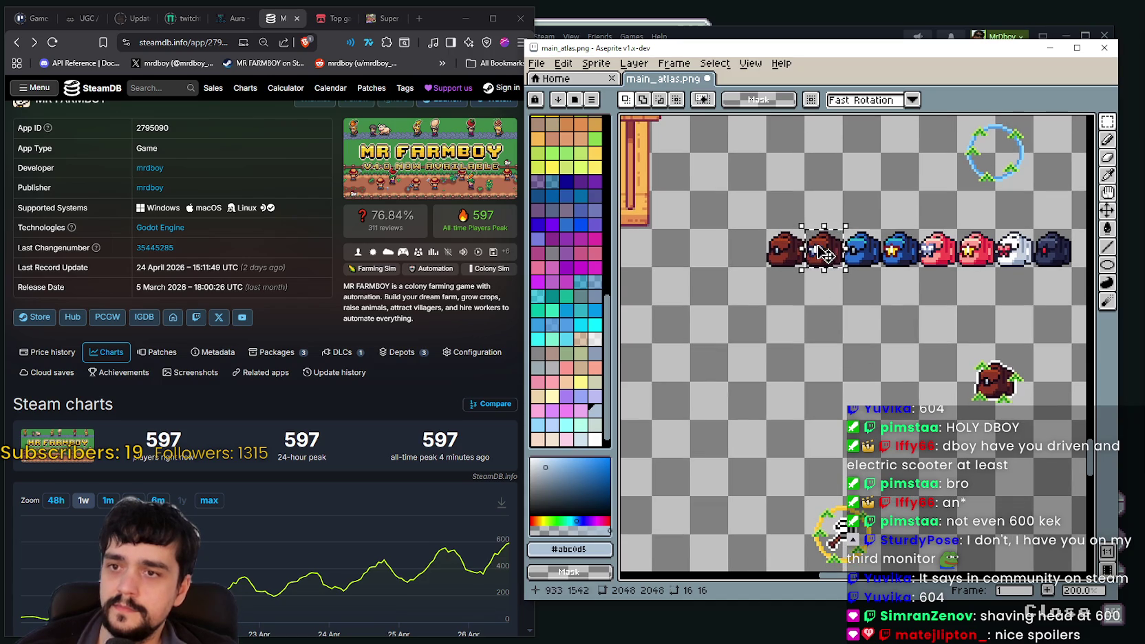
scroll(851, 390, "up", 1)
left_click_drag(877, 399, 927, 340)
Ctrl+drag two copies of the bag icon, each 32 px further right
scroll(840, 350, "right", 2)
scroll(841, 349, "right", 1)
left_click_drag(841, 349, 907, 350)
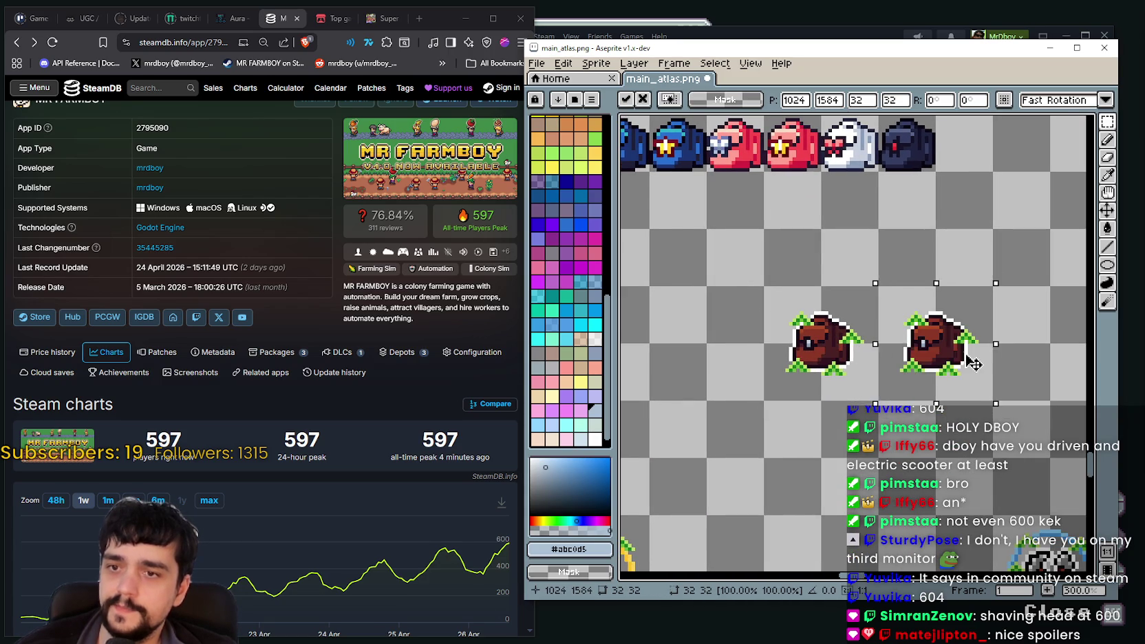
scroll(846, 351, "up", 1)
scroll(849, 353, "up", 1)
scroll(848, 352, "down", 3)
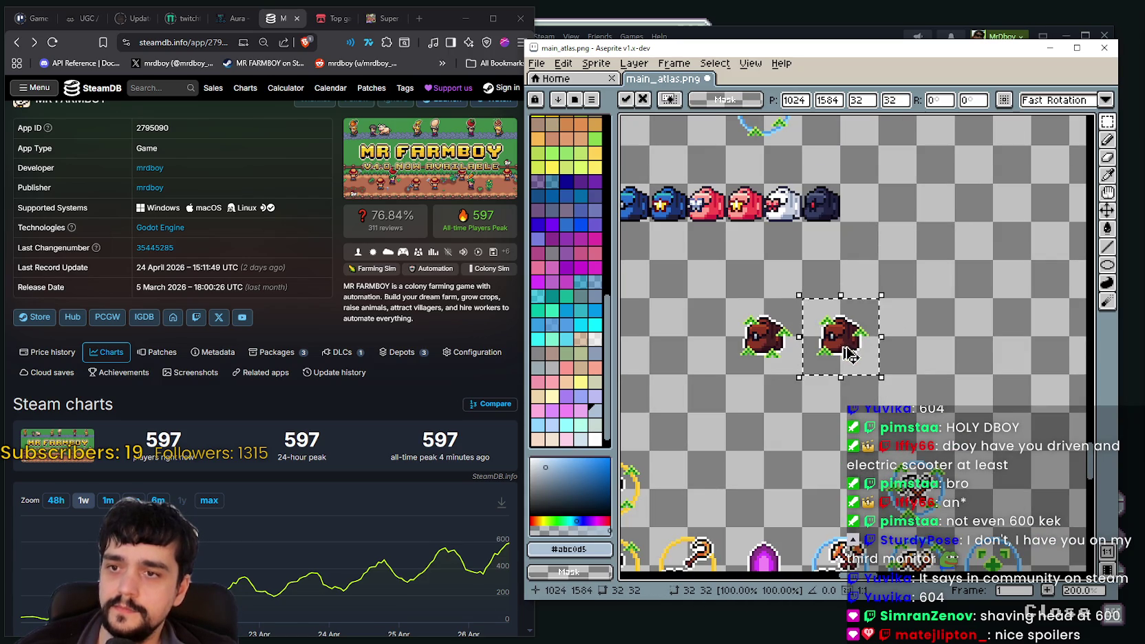
left_click_drag(843, 348, 908, 352)
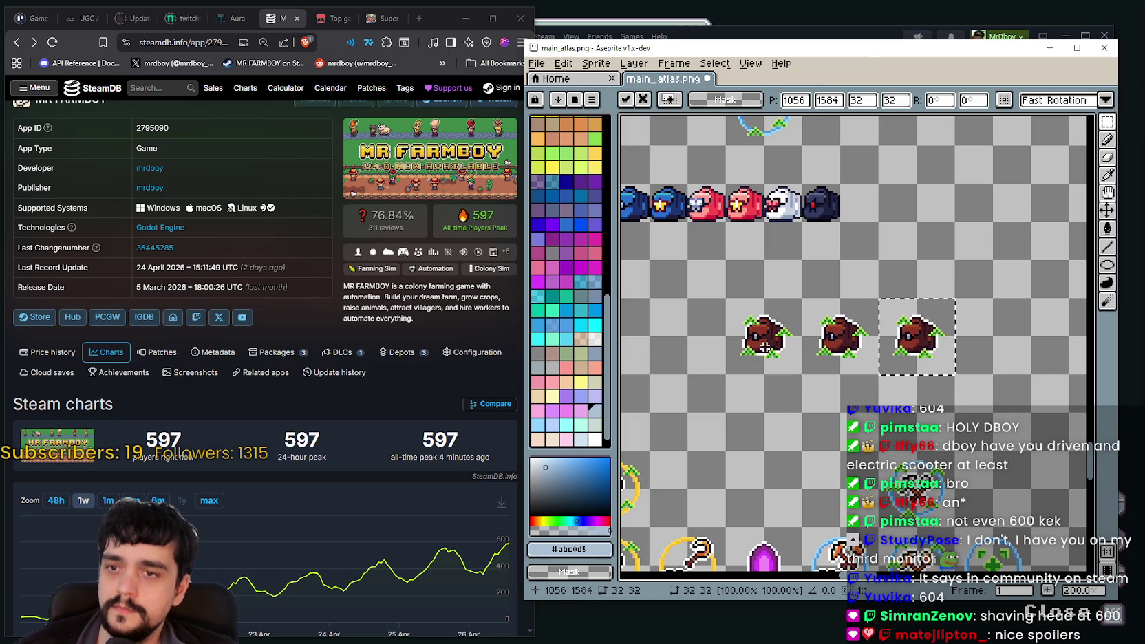
scroll(798, 347, "up", 1)
scroll(910, 354, "up", 1)
scroll(911, 353, "up", 1)
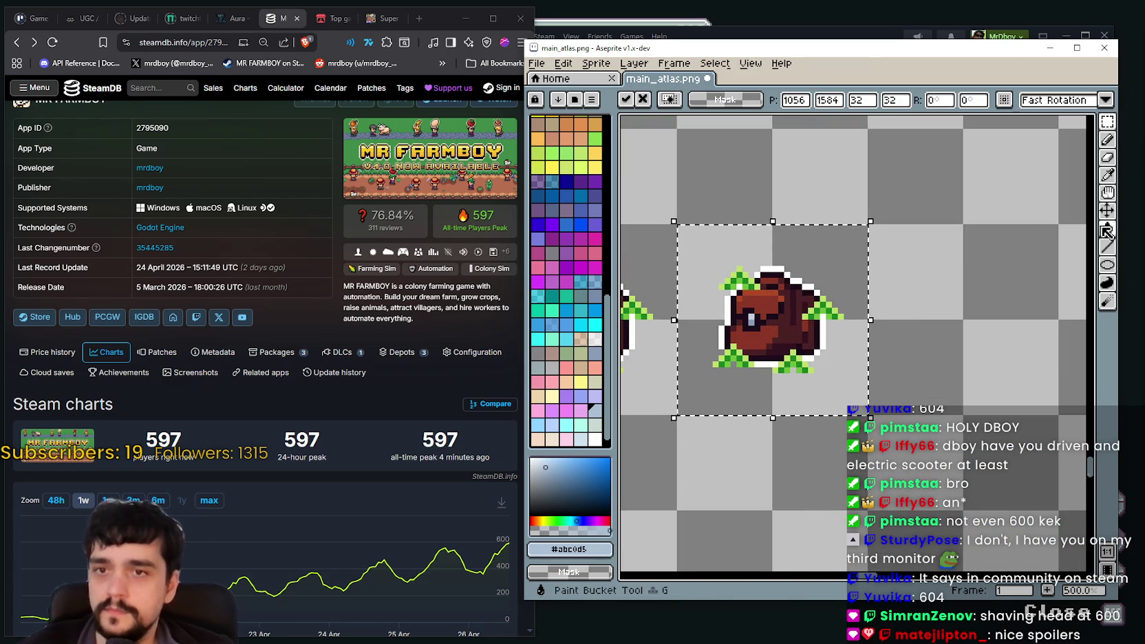
Erase the third copy's bag by deleting its near-black, dark-brown, white and maroon pixels
left_click(1106, 228)
scroll(772, 318, "up", 4)
left_click(764, 300)
key("Delete")
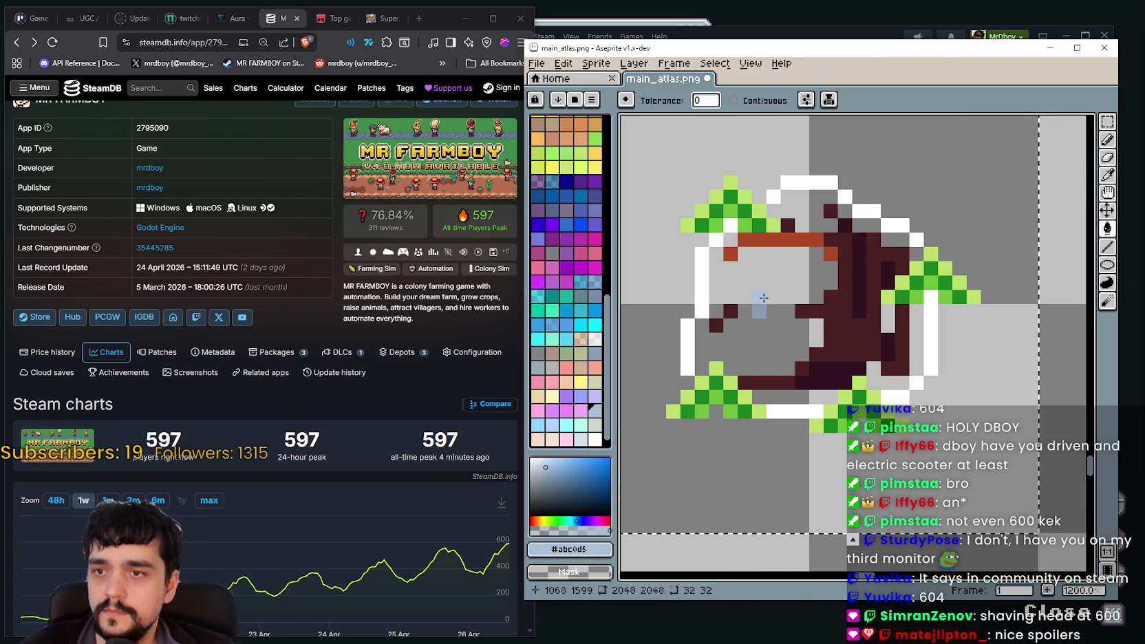
left_click(723, 314)
key("Delete")
left_click(705, 306)
key("Delete")
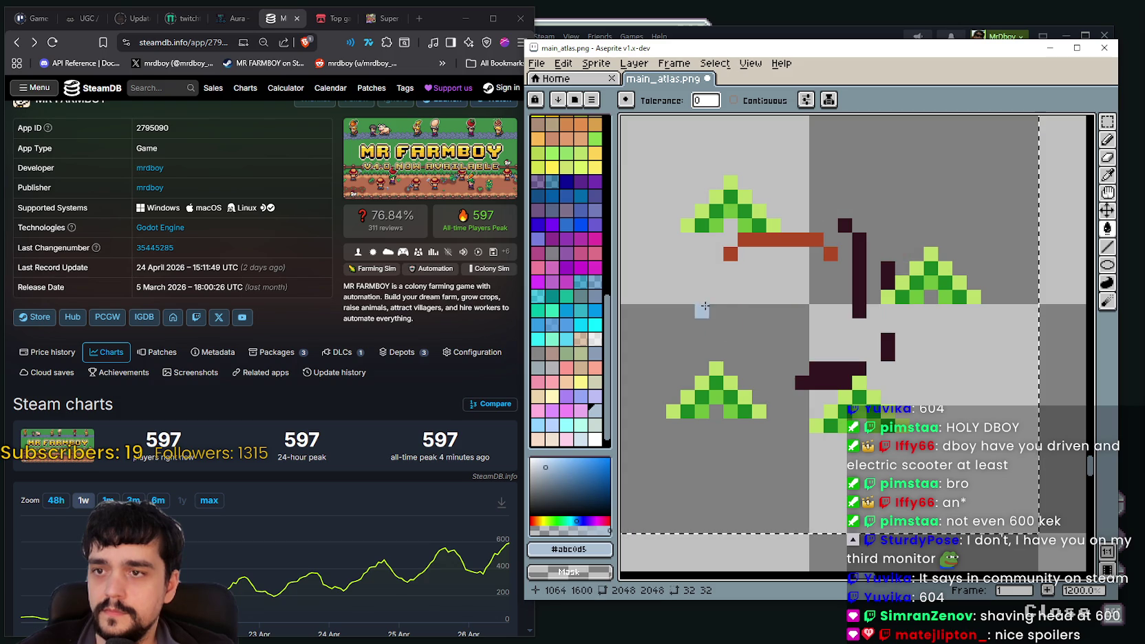
left_click(830, 370)
key("Delete")
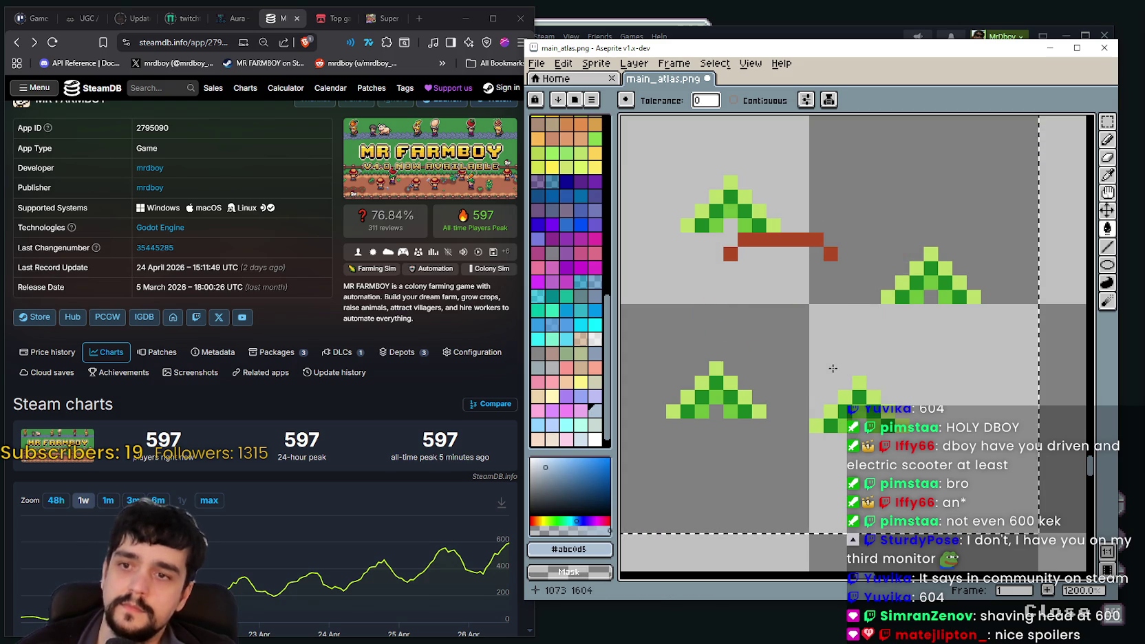
key("Delete")
Marquee-select the 32×32 cell around the right brown bag, briefly trying the Magic Wand
scroll(819, 289, "down", 2)
scroll(811, 316, "down", 2)
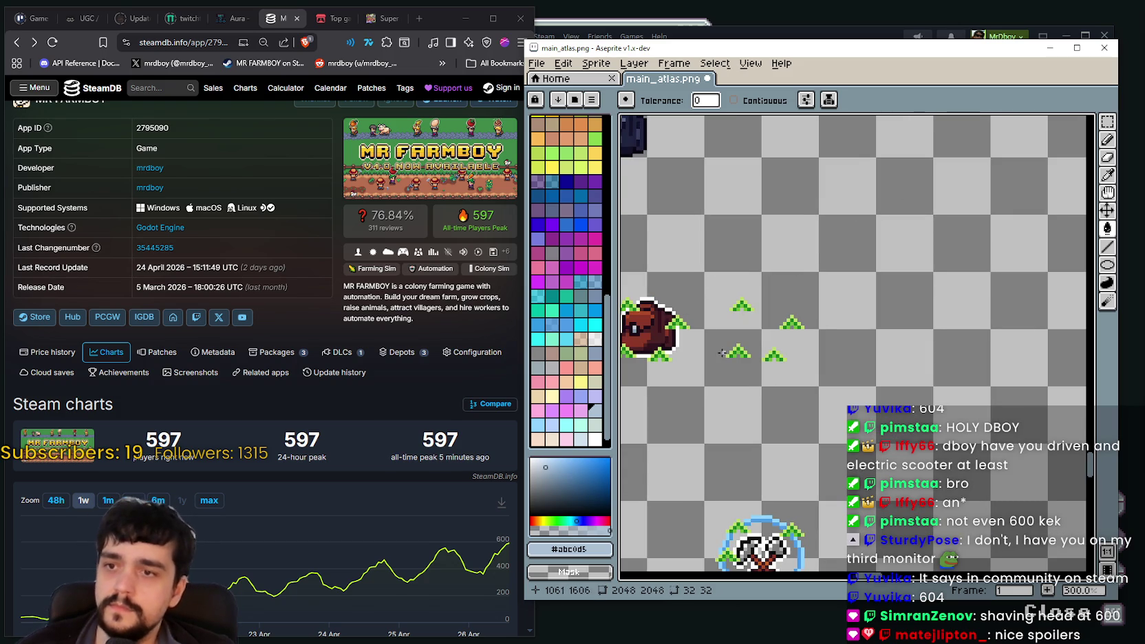
scroll(805, 342, "down", 2)
scroll(805, 342, "down", 1)
scroll(805, 342, "down", 1)
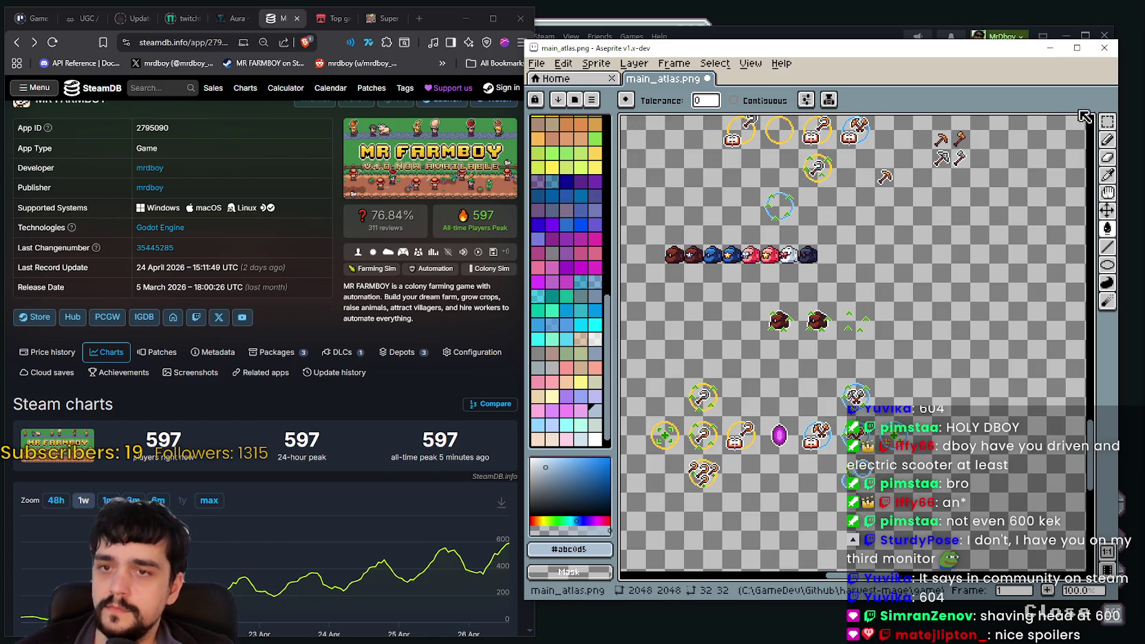
left_click(1106, 122)
scroll(814, 291, "up", 2)
scroll(814, 292, "up", 1)
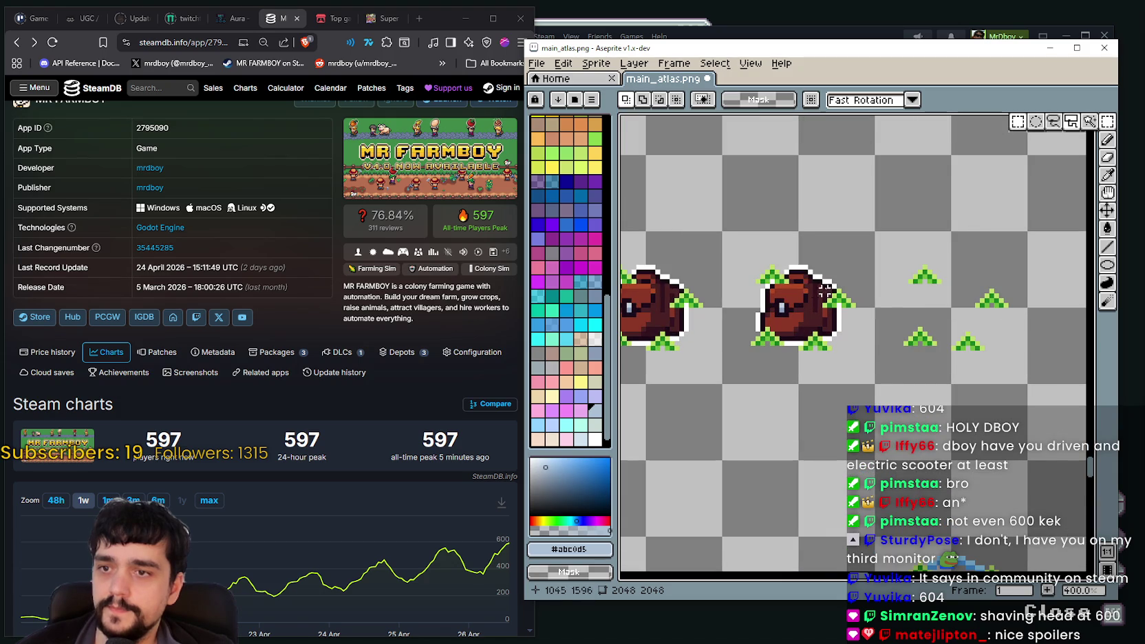
left_click_drag(721, 231, 874, 383)
scroll(860, 305, "up", 2)
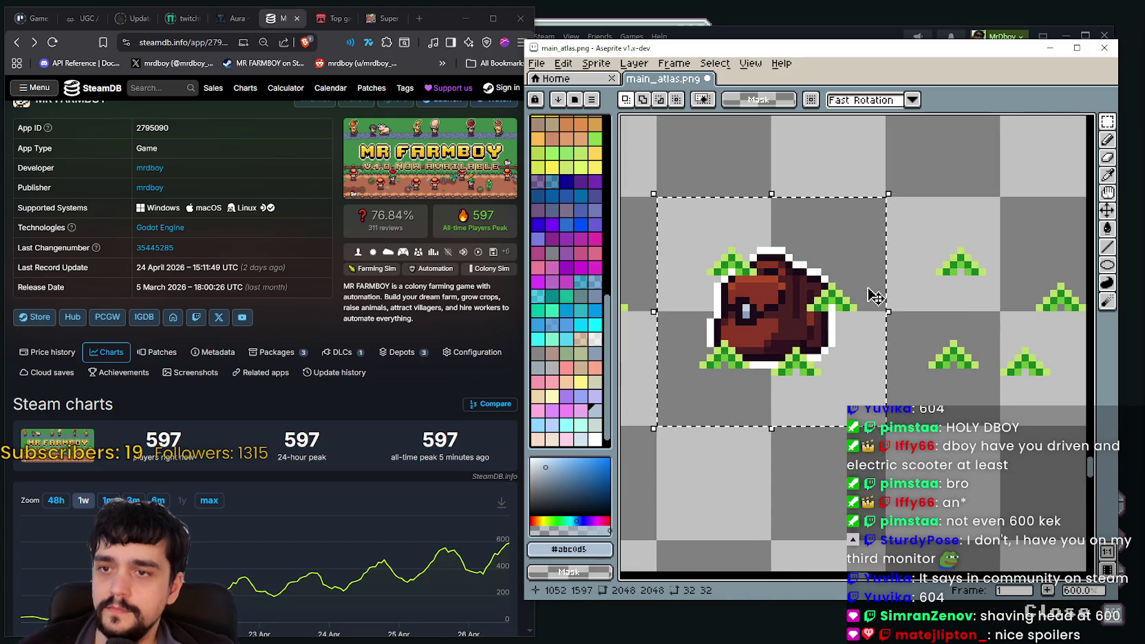
key("w")
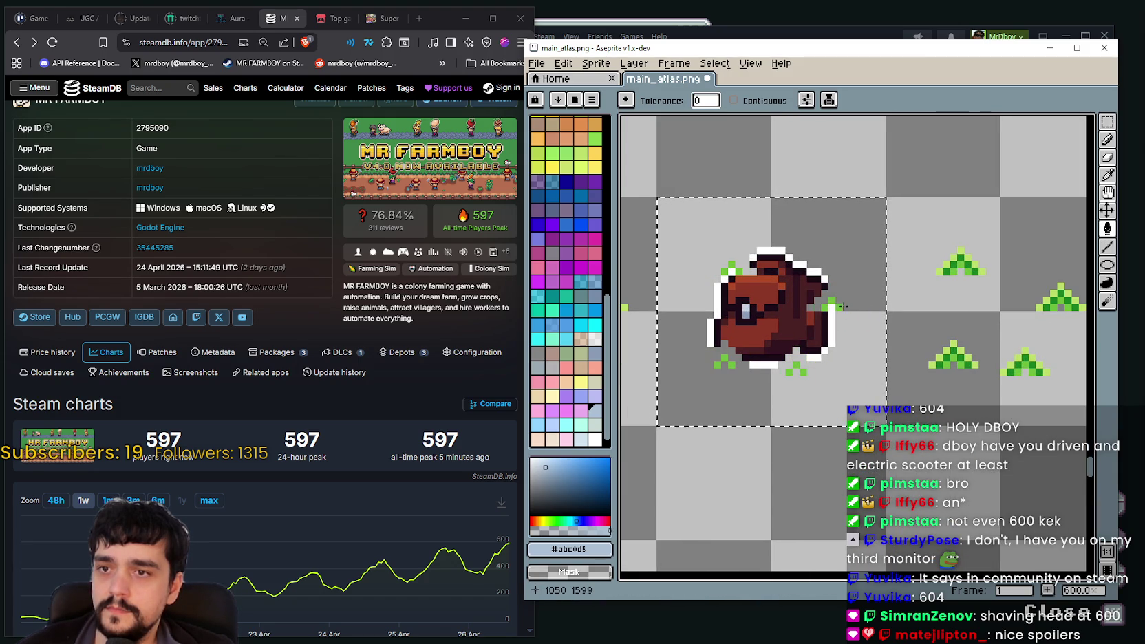
scroll(825, 317, "down", 3)
scroll(798, 336, "down", 2)
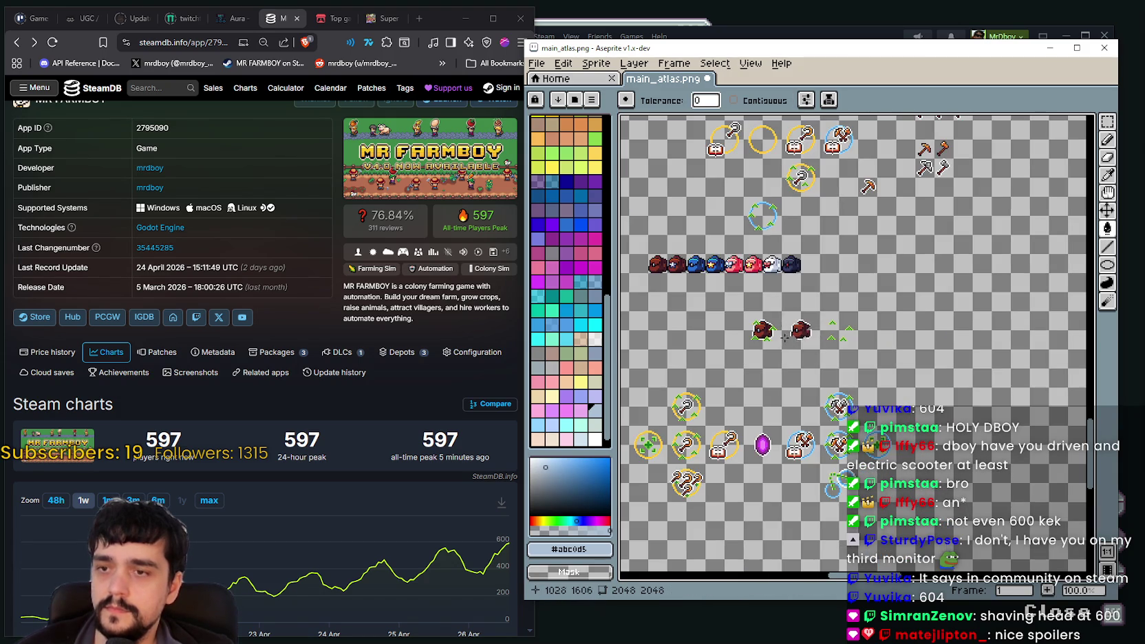
scroll(742, 316, "up", 1)
key("m")
scroll(660, 196, "up", 1)
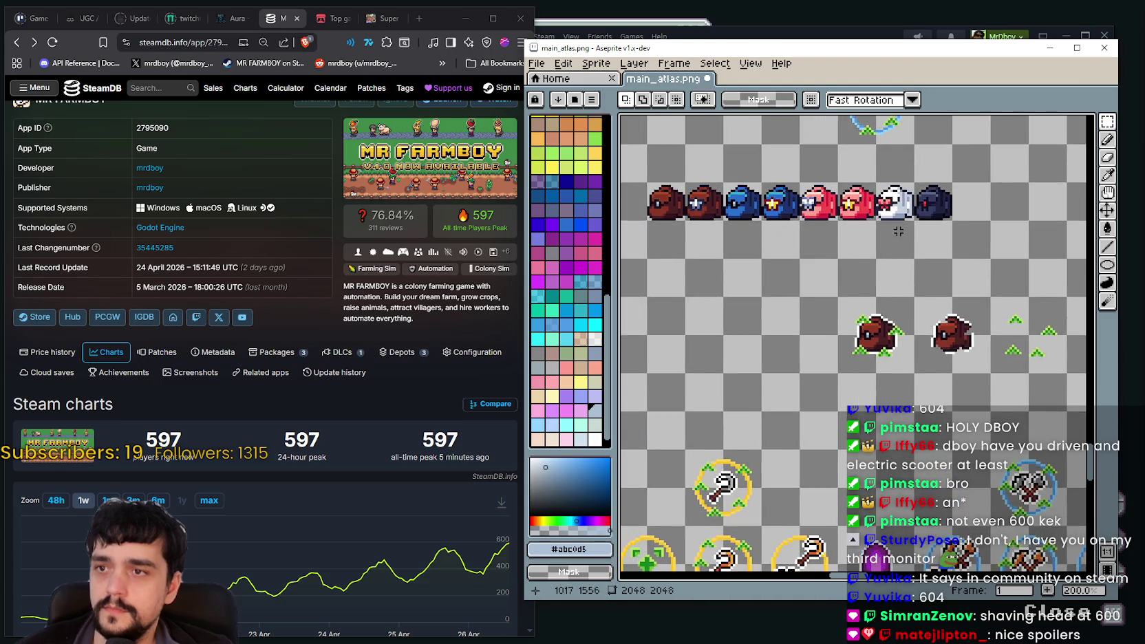
Move the brown bag icon from the bag row onto the emptied right cell and commit it
scroll(661, 196, "up", 1)
mouse_move(698, 225)
left_mouse_down()
mouse_move(642, 168)
mouse_move(859, 221)
mouse_move(907, 343)
mouse_move(927, 301)
left_mouse_up()
scroll(948, 360, "up", 4)
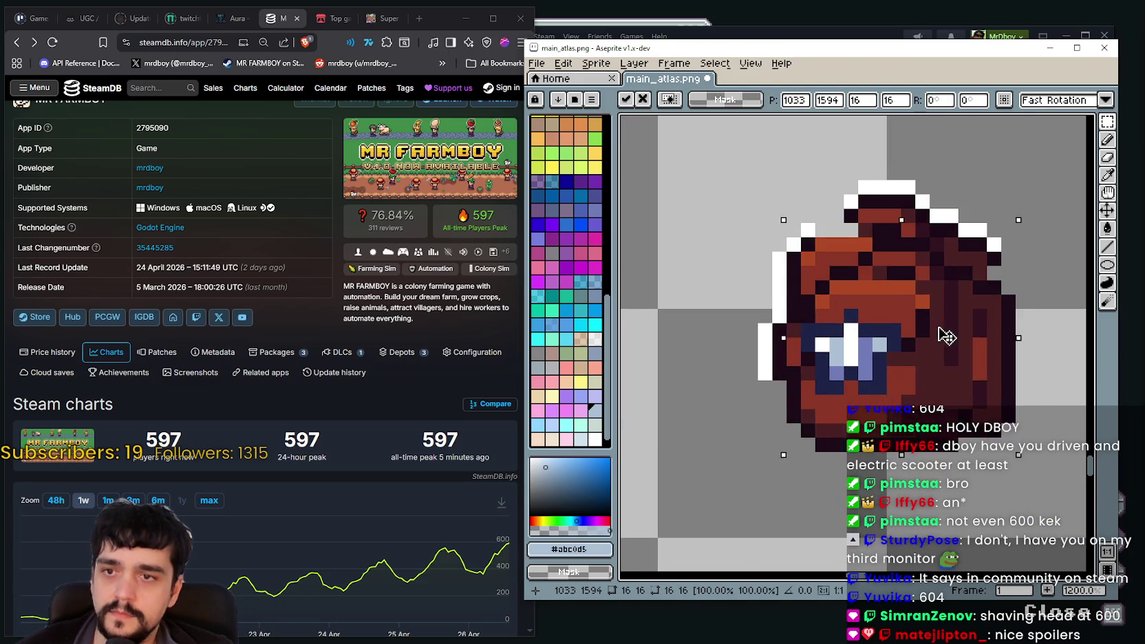
scroll(928, 298, "down", 1)
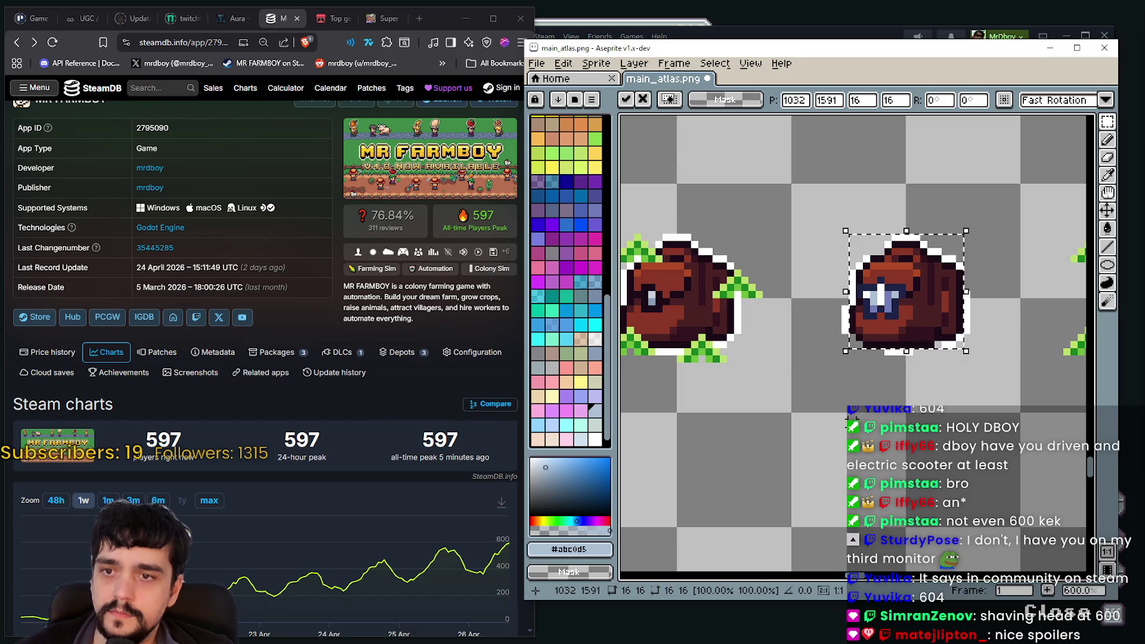
key("Return")
scroll(984, 311, "up", 4)
Eyedrop the white outline colour and pencil the white outline further along the bag's bottom
left_click_drag(984, 311, 1005, 311)
left_click(1107, 175)
left_click(991, 362)
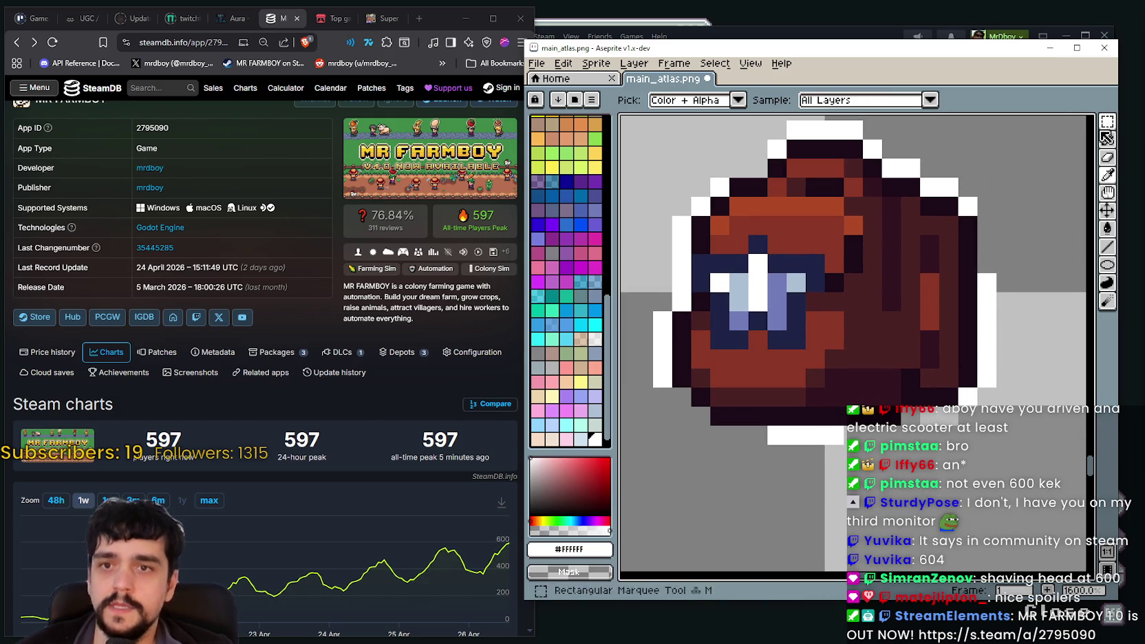
left_click(1106, 139)
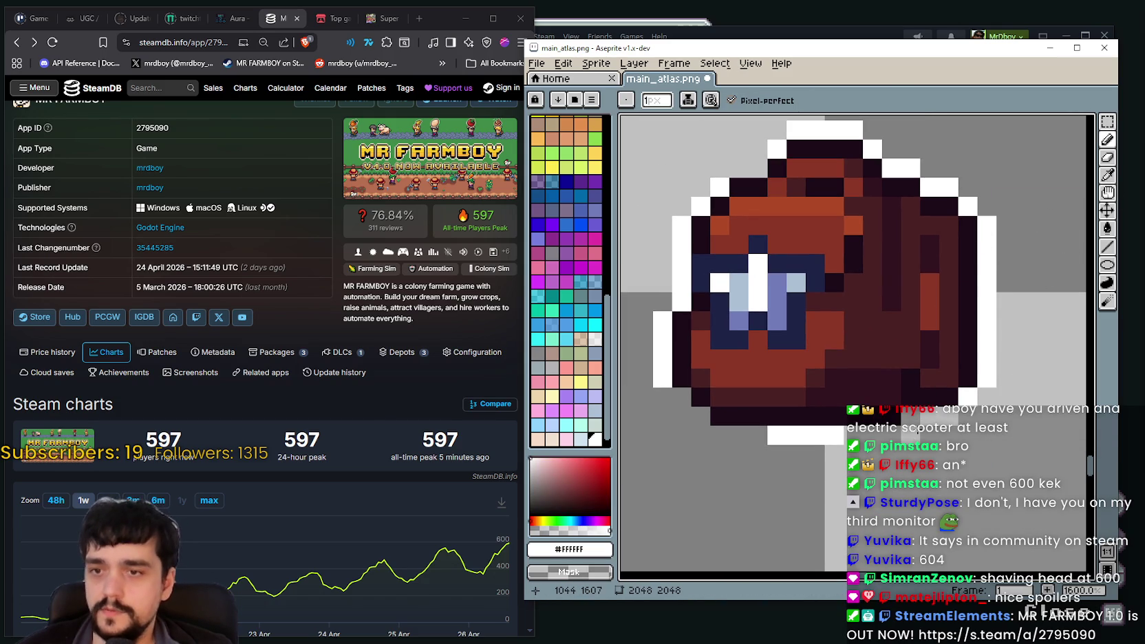
mouse_move(797, 441)
left_mouse_down()
mouse_move(735, 442)
mouse_move(682, 410)
left_mouse_up()
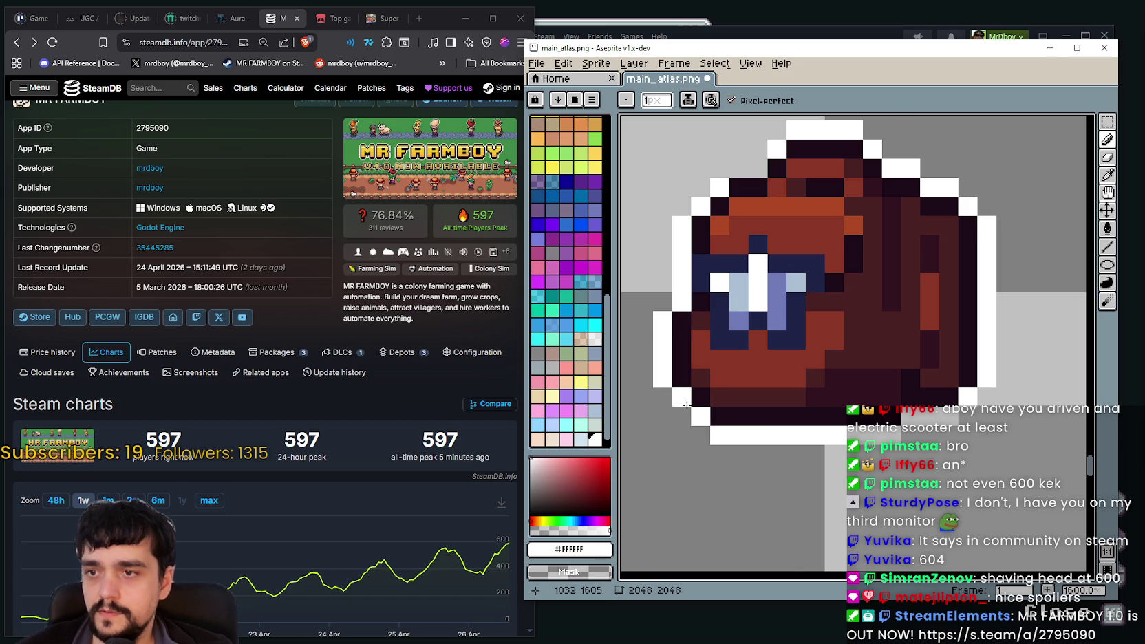
scroll(684, 404, "down", 3)
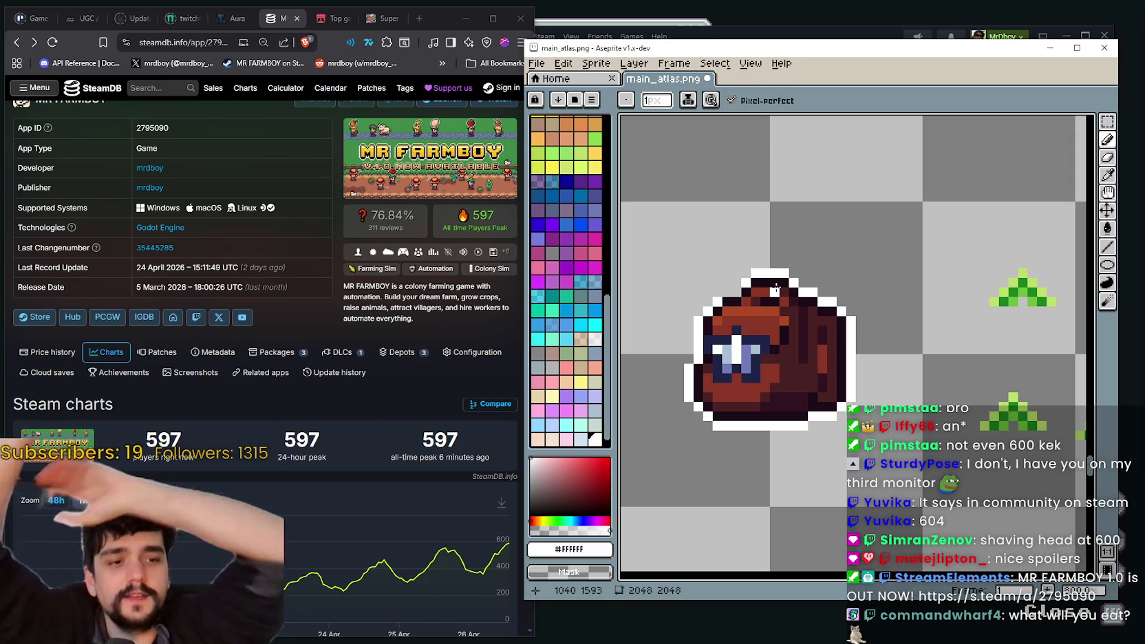
Centre the view on the grassy brown bag and marquee-select the area around it
scroll(775, 288, "down", 2)
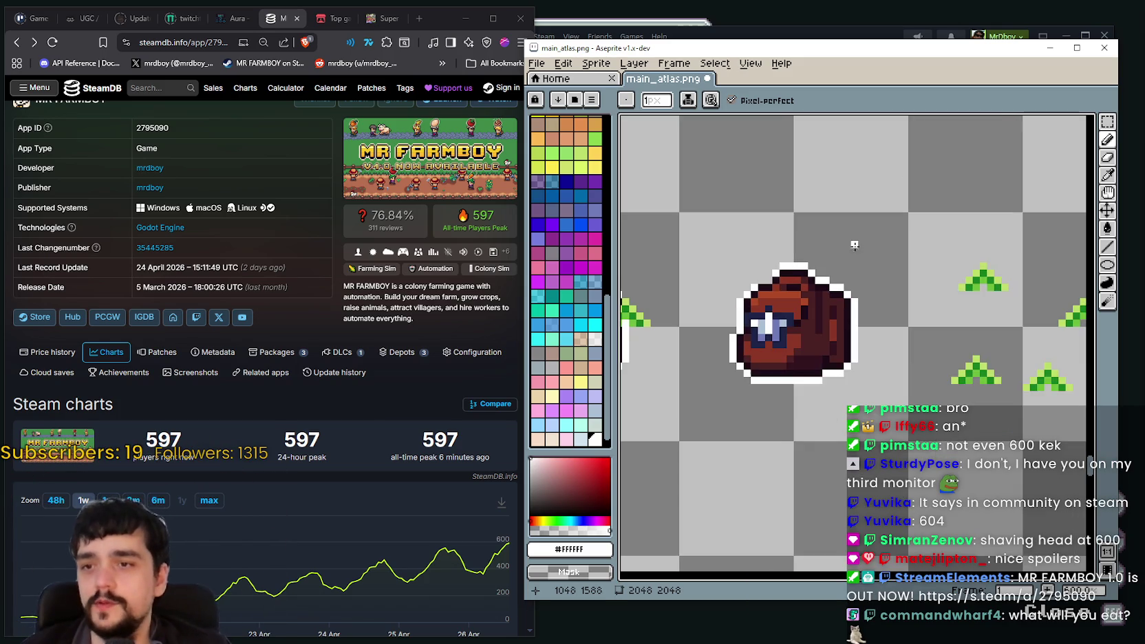
scroll(775, 288, "down", 1)
scroll(757, 286, "up", 3)
scroll(739, 282, "up", 2)
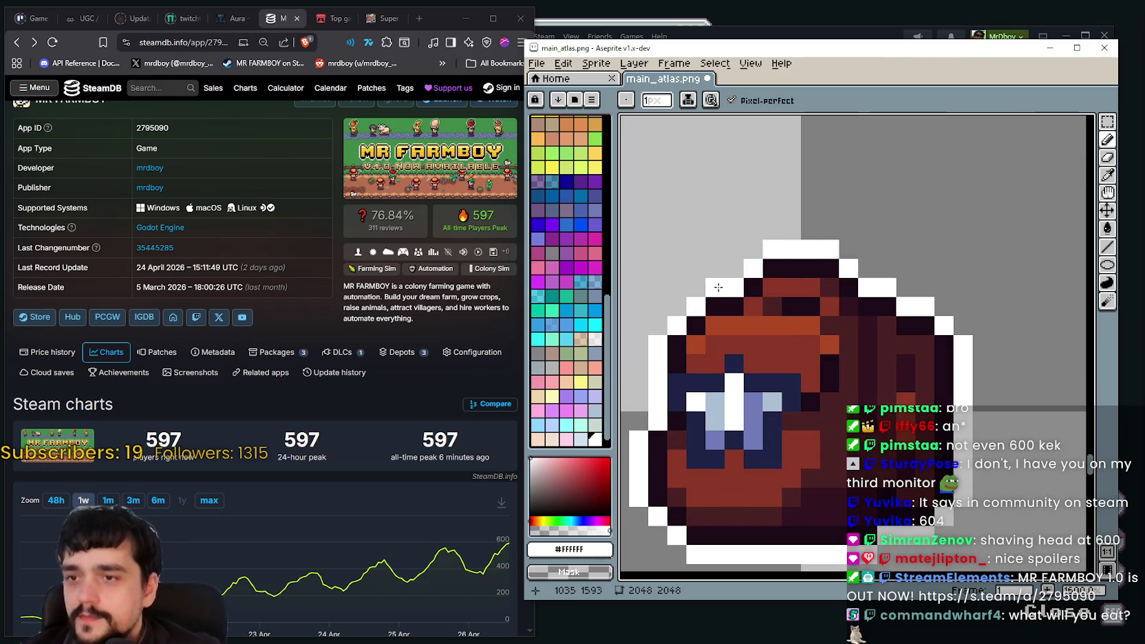
scroll(717, 287, "down", 3)
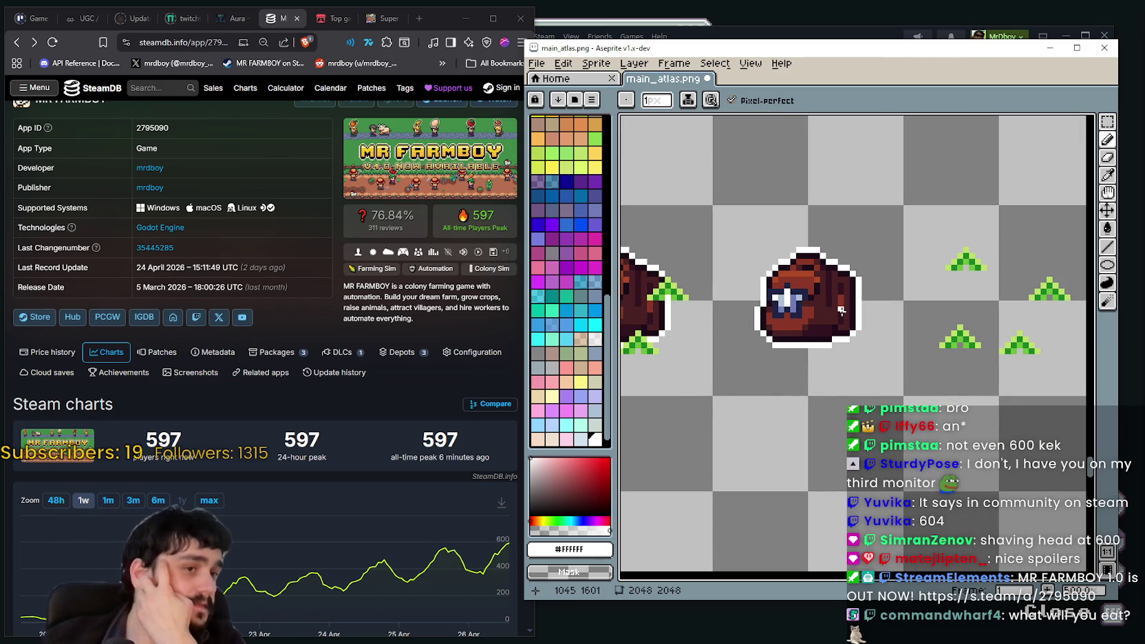
scroll(841, 309, "up", 2)
scroll(843, 323, "down", 2)
left_click_drag(845, 335, 853, 339)
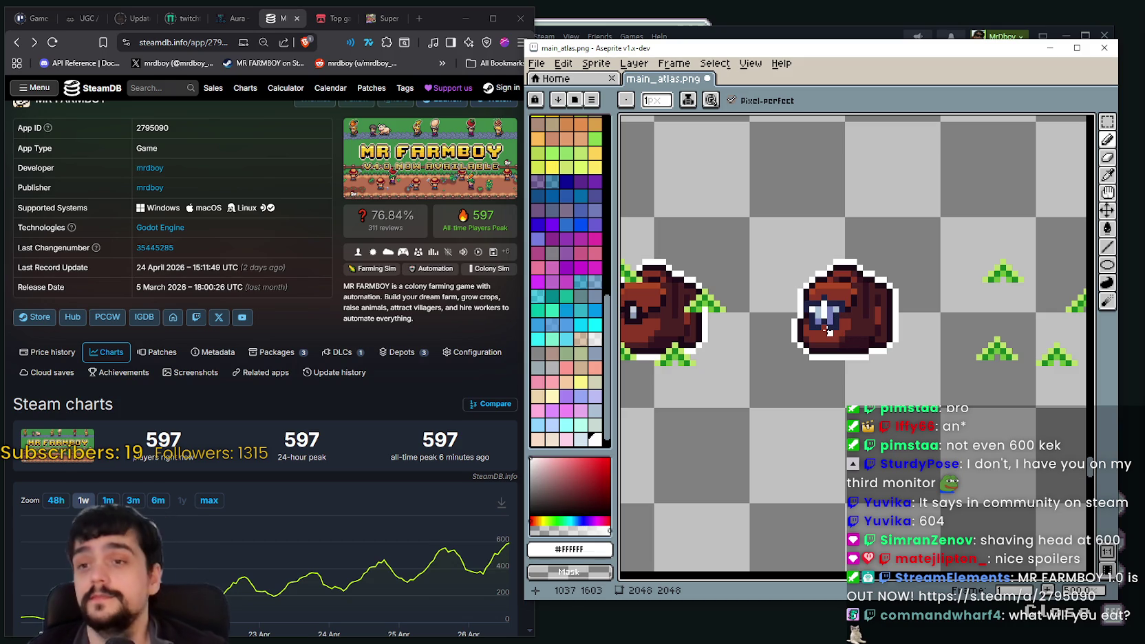
scroll(812, 298, "down", 2)
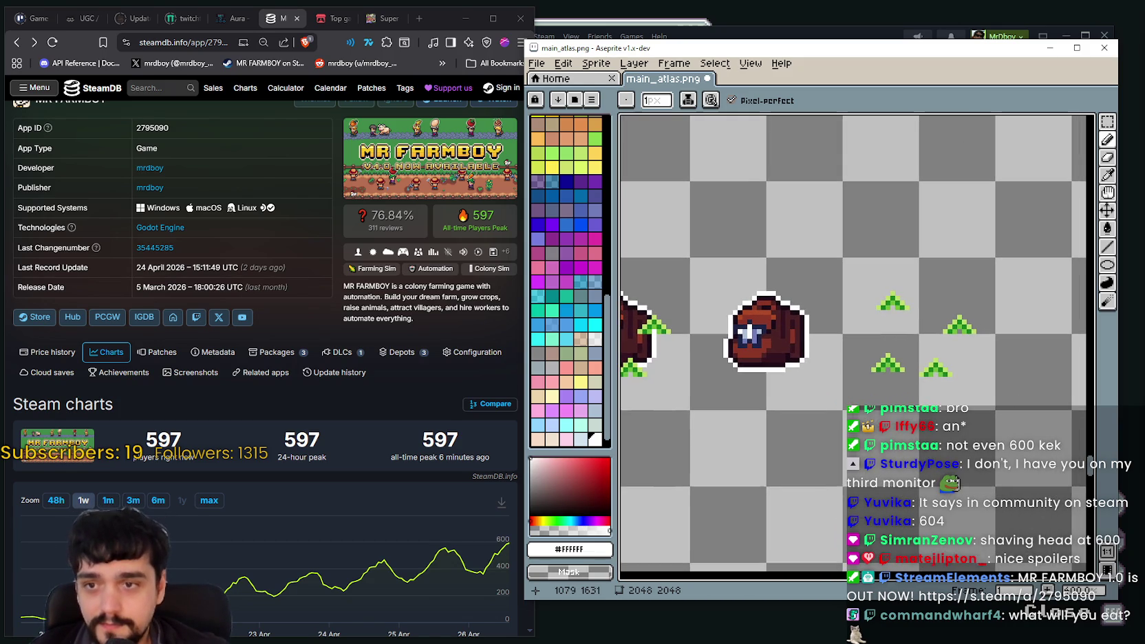
left_click(1107, 122)
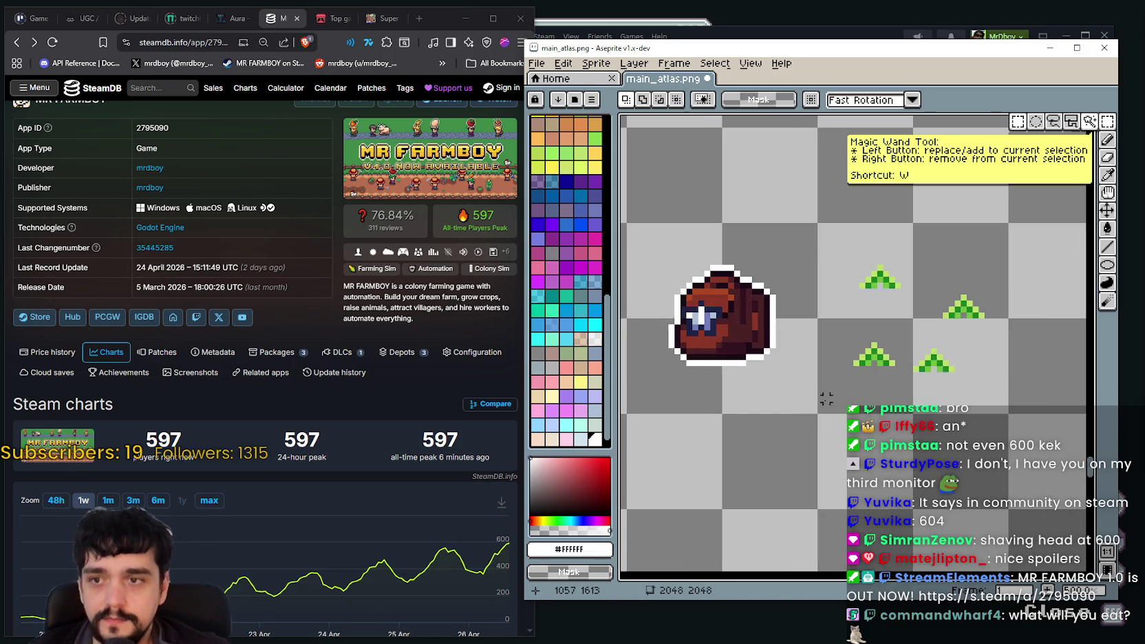
scroll(918, 370, "down", 2)
left_click_drag(917, 370, 924, 372)
left_click_drag(853, 297, 901, 330)
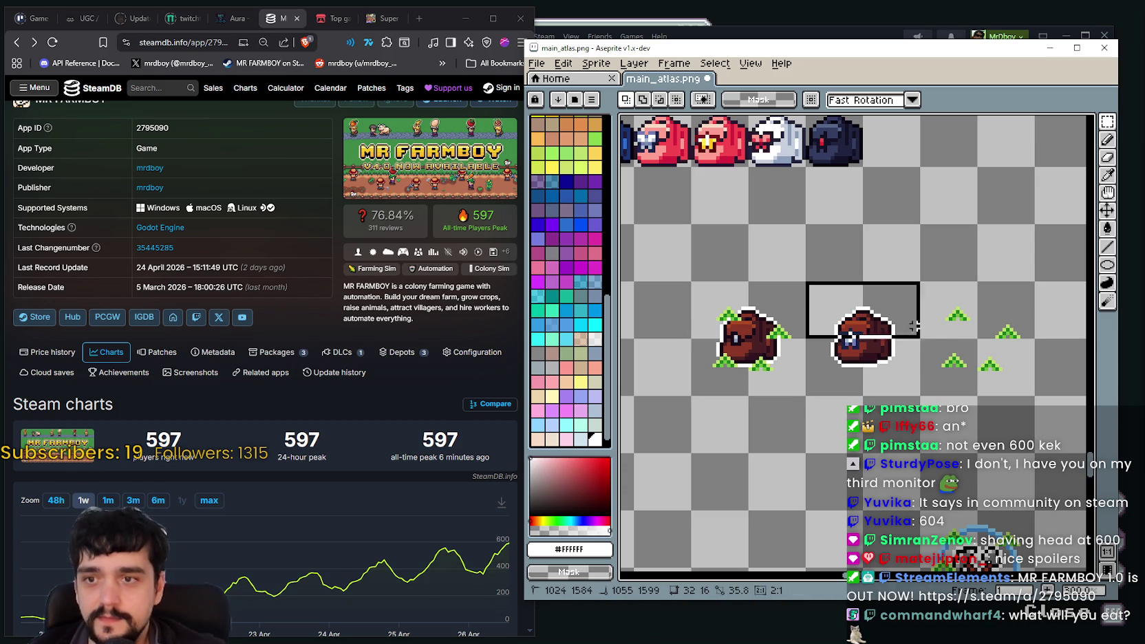
left_click_drag(910, 387, 811, 287)
Drag the selected grassy bag sprite to the right past the green tufts, commit, and deselect
scroll(853, 376, "down", 1)
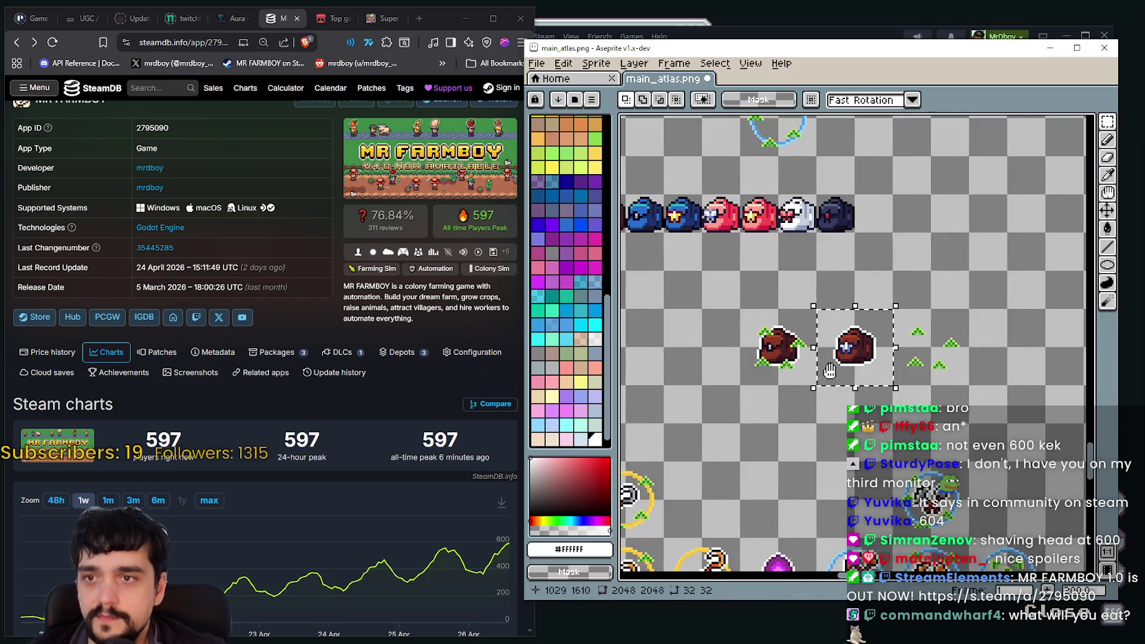
scroll(860, 375, "down", 1)
scroll(877, 373, "down", 1)
left_click_drag(877, 373, 778, 365)
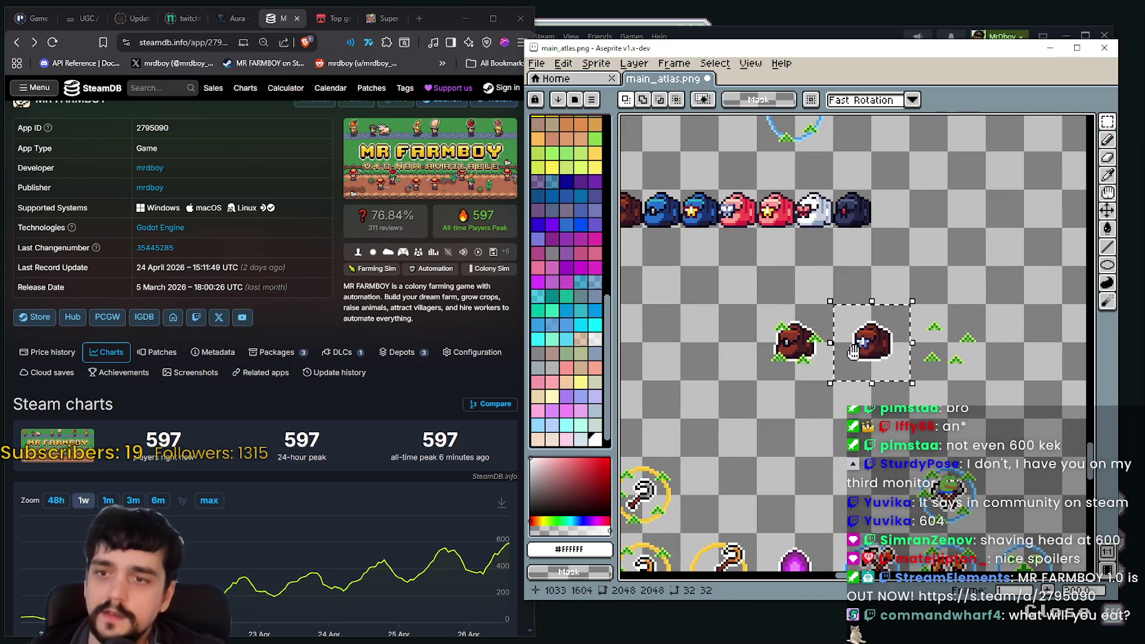
left_click_drag(866, 347, 877, 347)
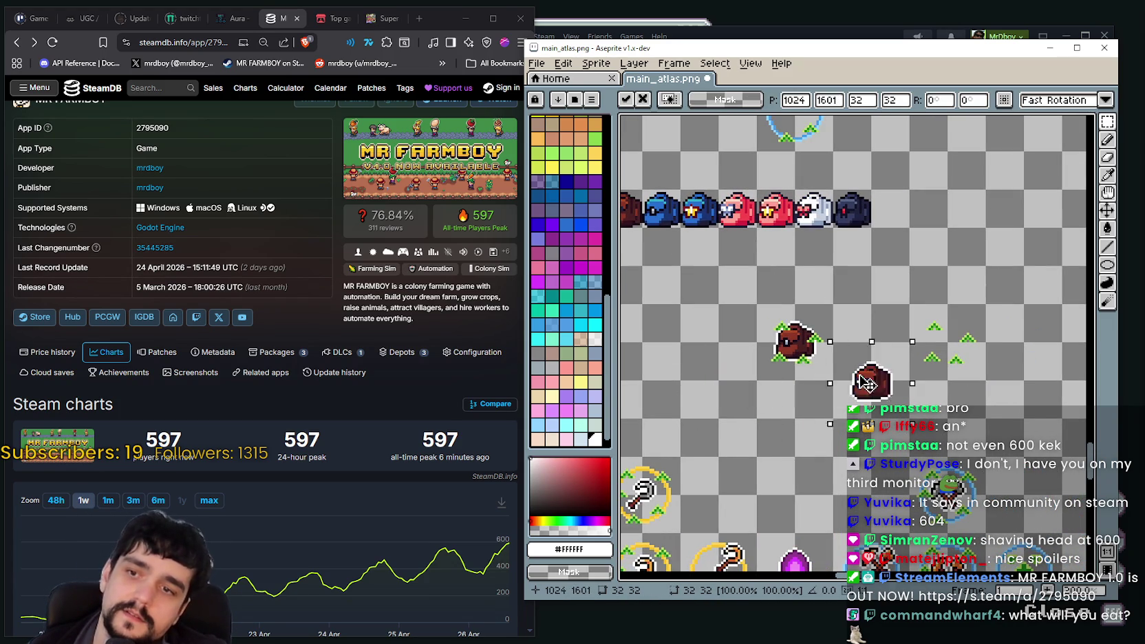
left_click_drag(1006, 388, 873, 377)
mouse_move(738, 329)
left_mouse_down()
mouse_move(920, 327)
mouse_move(890, 327)
left_mouse_up()
key("Return")
mouse_move(791, 292)
left_mouse_down()
mouse_move(915, 361)
mouse_move(922, 286)
left_mouse_up()
key("ctrl+d")
scroll(894, 309, "down", 3)
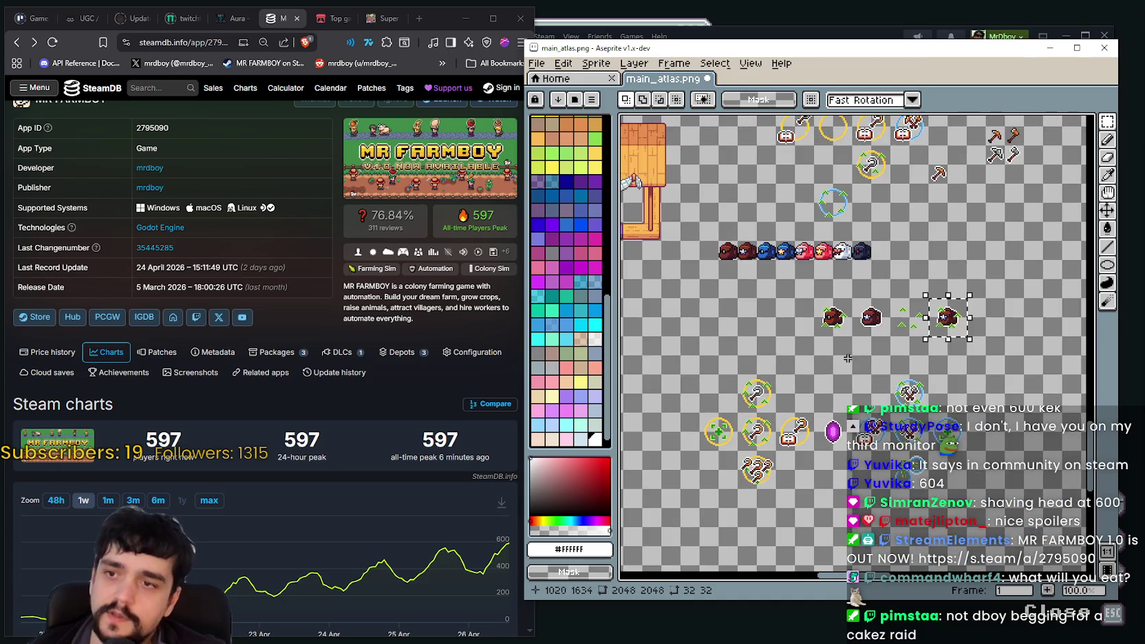
Drag the grassy bag sprite to its new spot and commit with Ctrl+D
scroll(815, 368, "up", 3)
left_click_drag(770, 335, 1000, 222)
mouse_move(991, 347)
left_mouse_down()
mouse_move(1033, 294)
mouse_move(805, 411)
mouse_move(788, 397)
left_mouse_up()
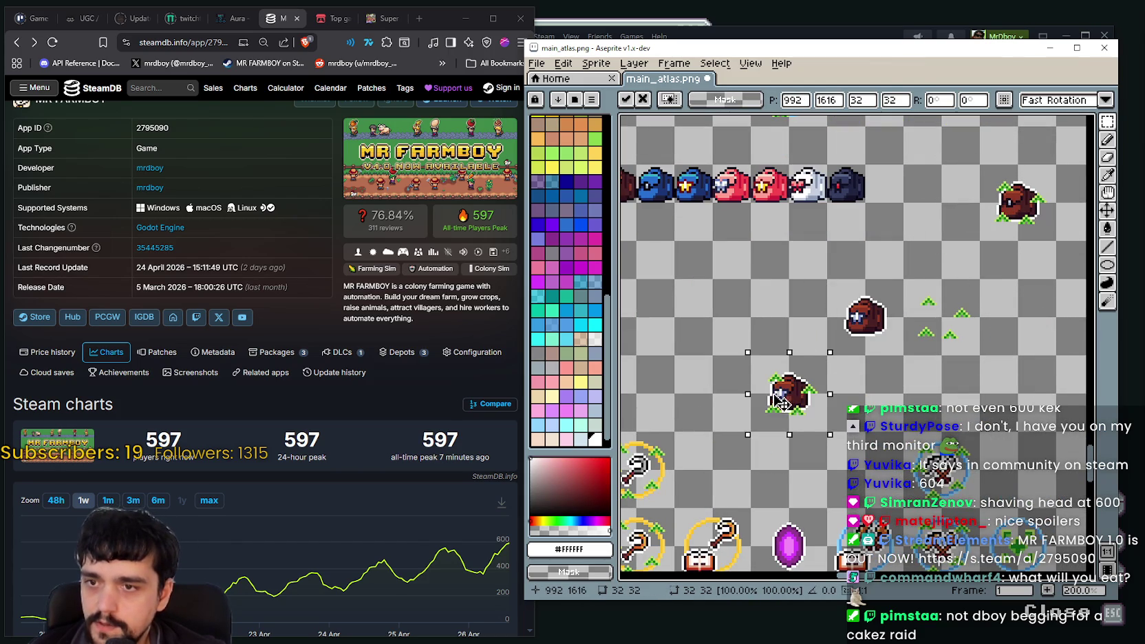
scroll(812, 385, "down", 1)
scroll(844, 372, "up", 1)
scroll(843, 372, "up", 2)
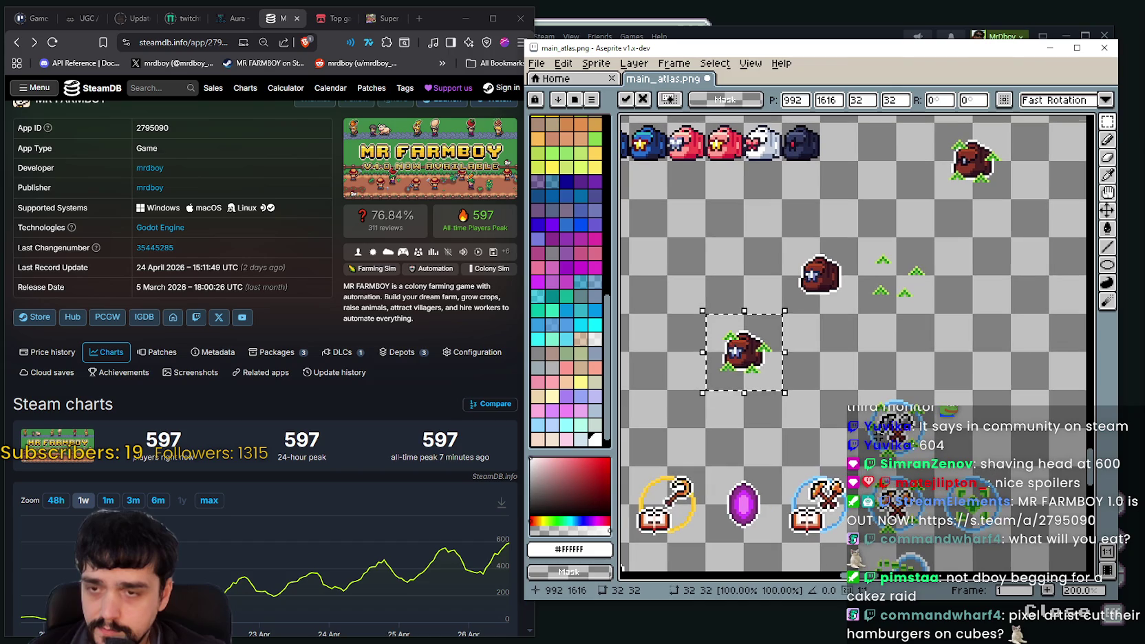
key("ctrl+d")
Drag the blue backpack icon onto the plain white-outlined brown bag
scroll(860, 399, "up", 2)
scroll(867, 413, "down", 2)
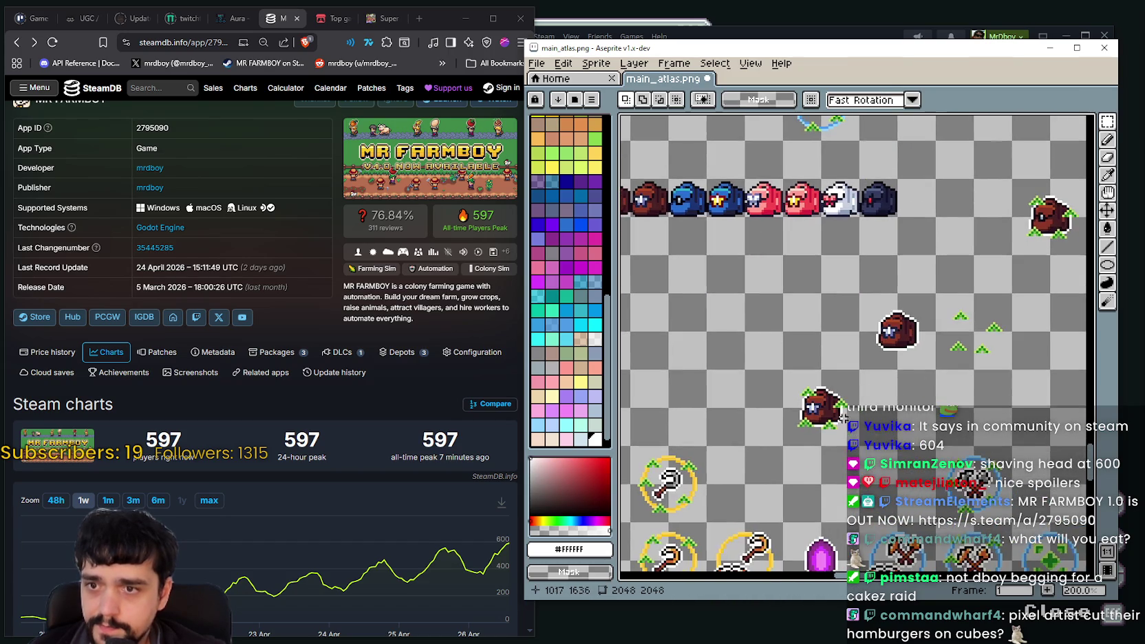
scroll(729, 337, "up", 2)
scroll(771, 371, "right", 2)
scroll(805, 406, "down", 2)
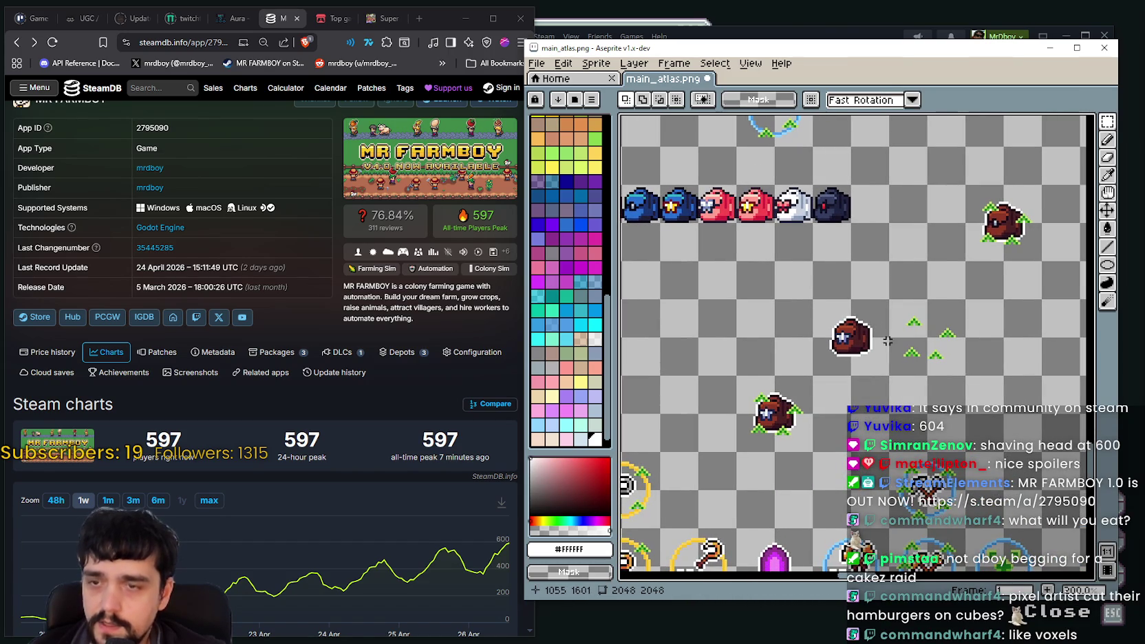
scroll(756, 262, "up", 1)
scroll(731, 200, "up", 1)
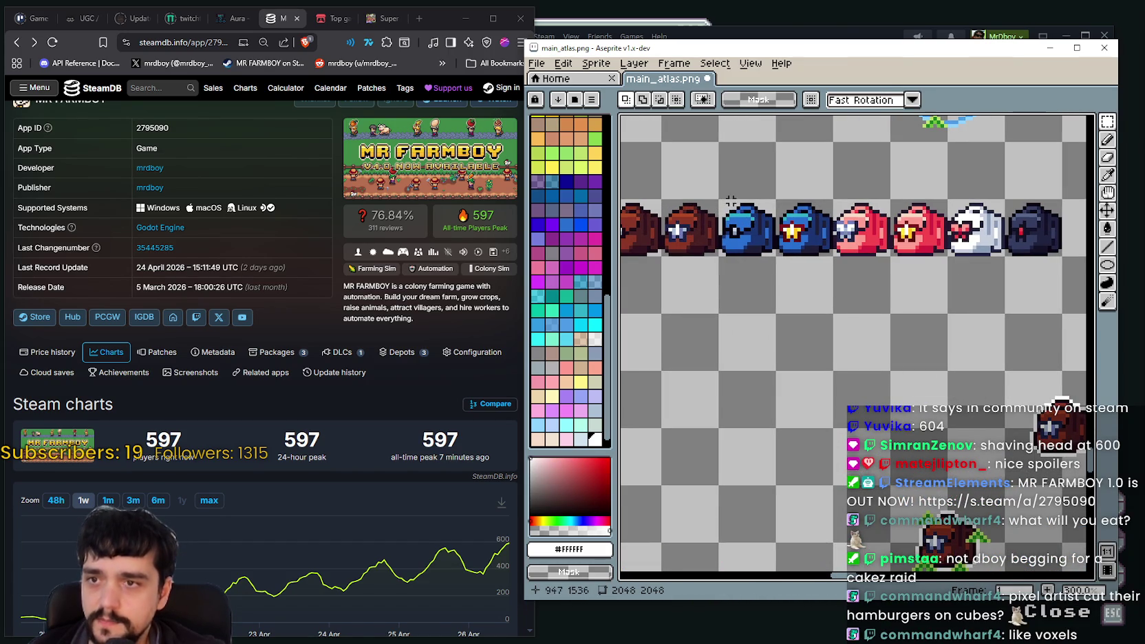
left_click_drag(730, 206, 853, 340)
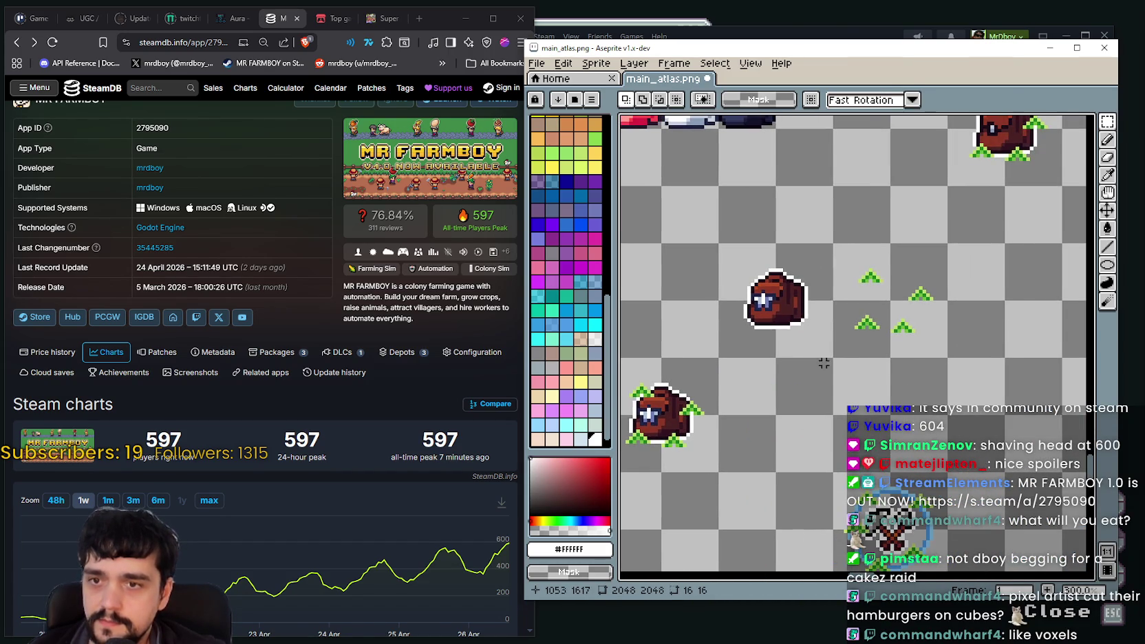
scroll(819, 310, "up", 2)
scroll(819, 309, "down", 1)
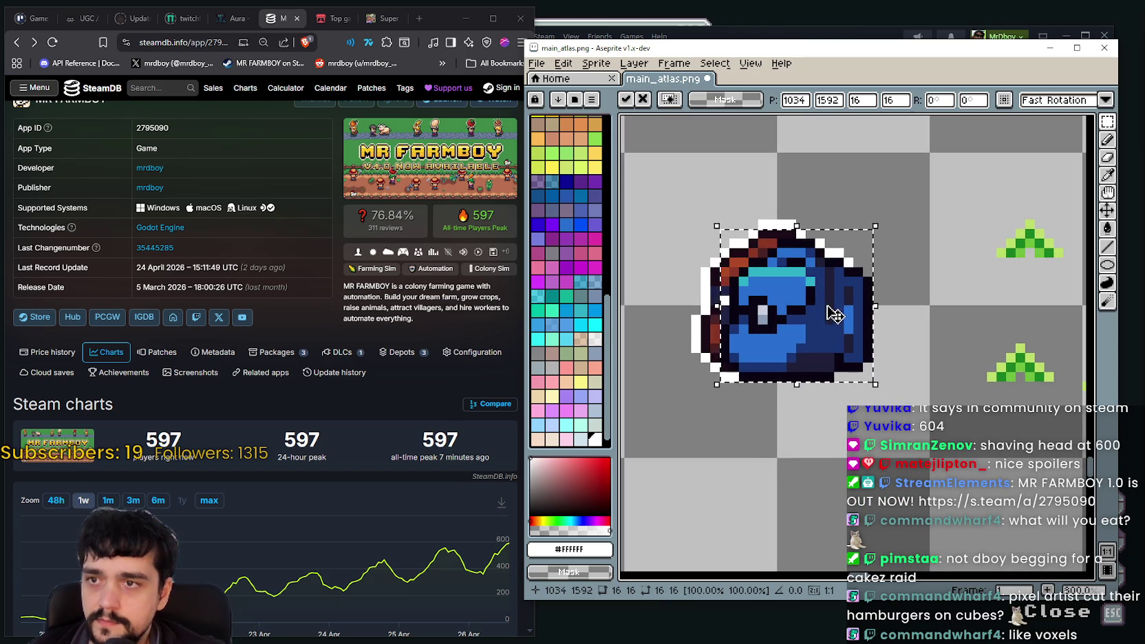
Nudge the backpack one pixel up-left, then try pasting the leaf markings onto it and undo
left_click_drag(819, 310, 812, 302)
scroll(808, 307, "down", 2)
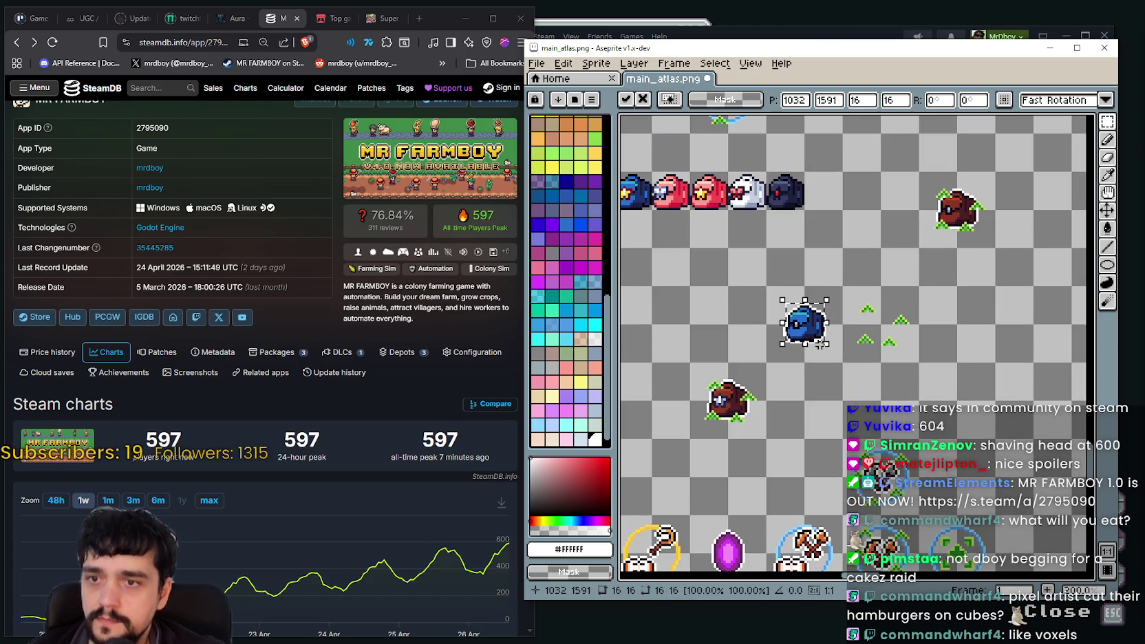
left_click(850, 380)
left_click_drag(862, 357, 944, 315)
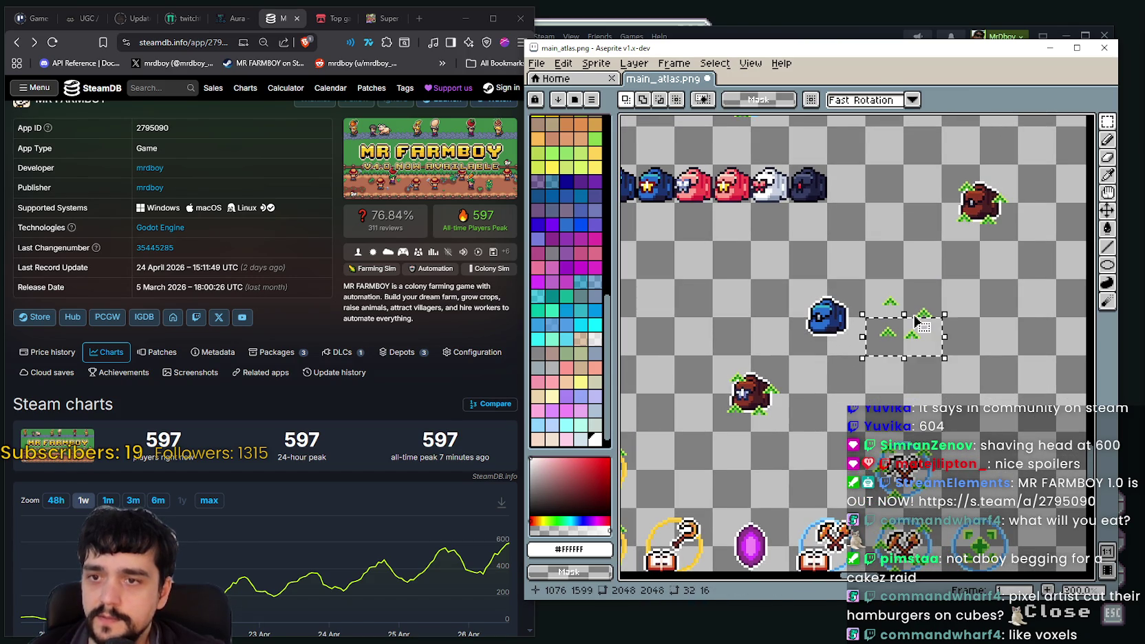
mouse_move(868, 276)
left_mouse_down()
mouse_move(949, 357)
mouse_move(832, 326)
left_mouse_up()
key("ctrl+c")
key("ctrl+v")
left_click(827, 409)
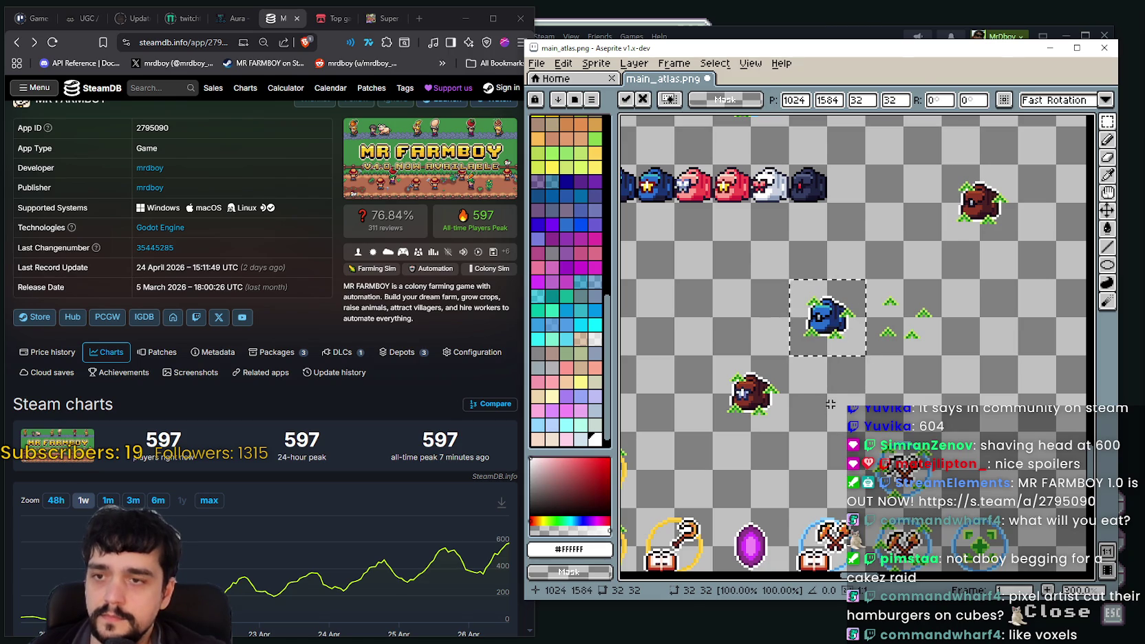
key("ctrl+z")
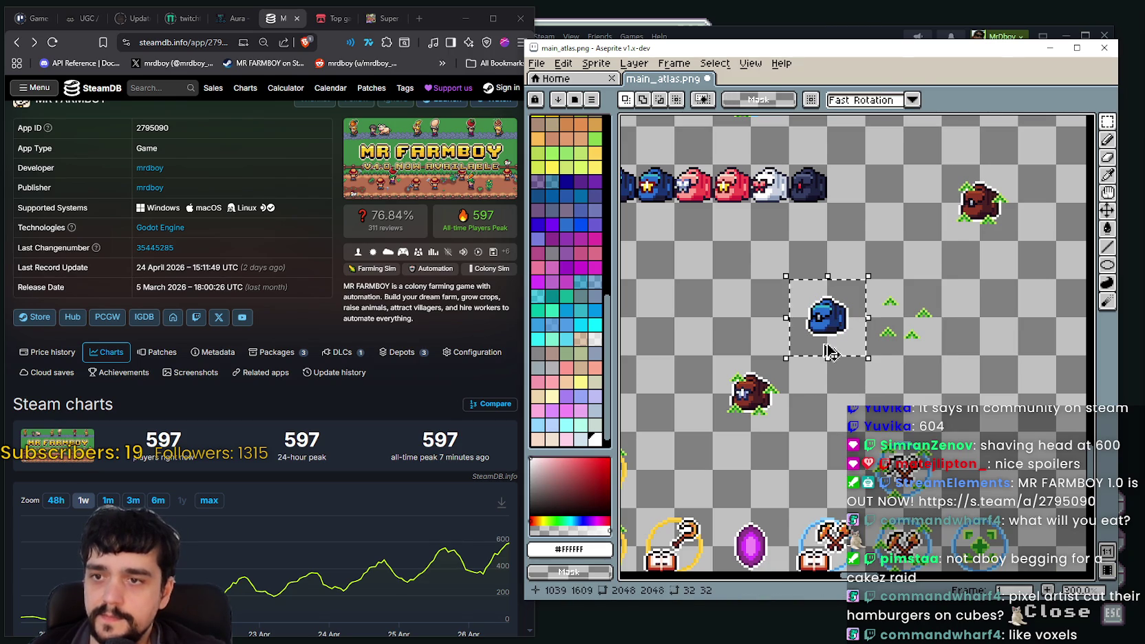
Place a blue backpack copy right of the leaf markings and drop a leaf-marking copy onto it
key("ctrl+c")
key("ctrl+v")
left_click_drag(842, 330, 979, 317)
key("Return")
mouse_move(862, 276)
left_mouse_down()
mouse_move(920, 318)
mouse_move(996, 319)
left_mouse_up()
key("ctrl+c")
key("ctrl+v")
key("Return")
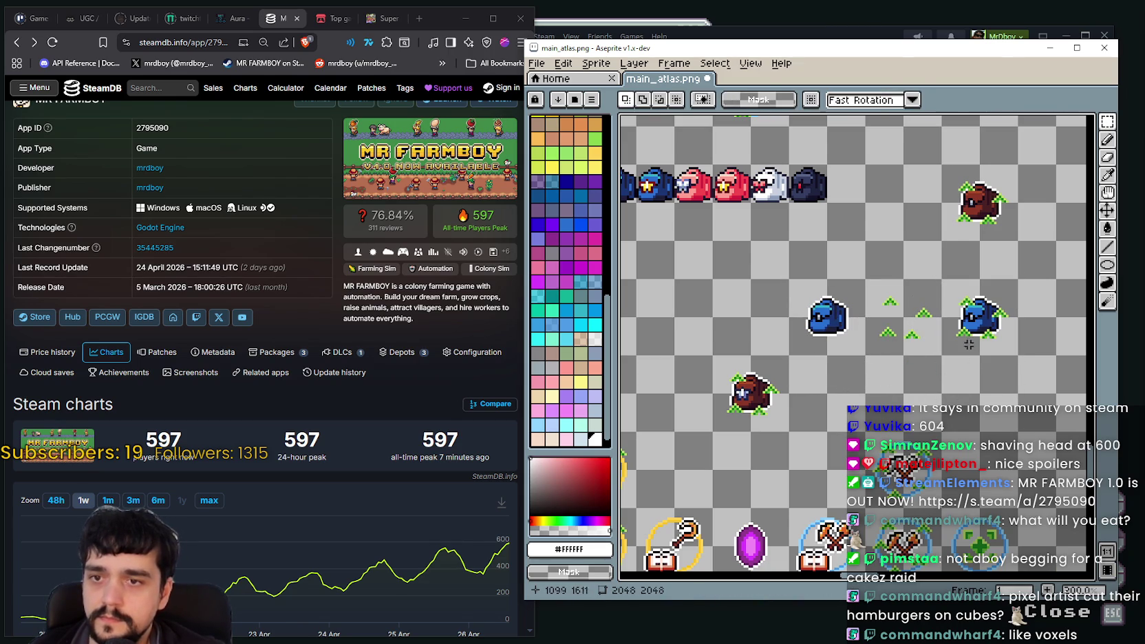
left_click_drag(976, 277, 1019, 357)
key("ctrl+z")
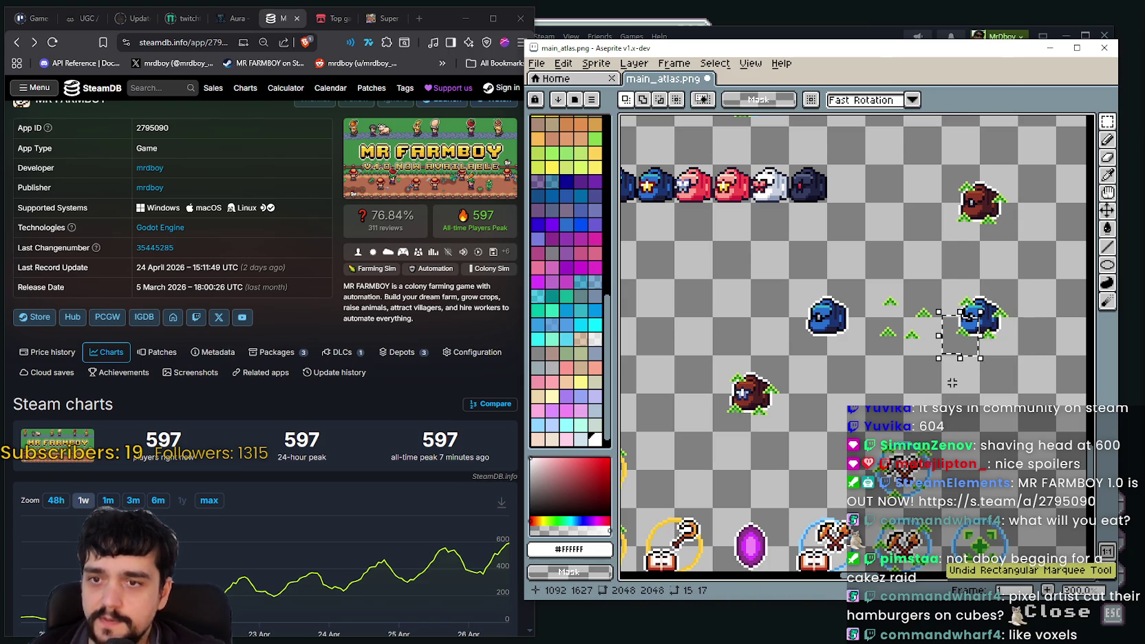
Select the right blue backpack and paste another copy of it elsewhere on the atlas
scroll(965, 340, "up", 1)
left_click_drag(935, 253, 1022, 291)
scroll(997, 302, "down", 4)
scroll(825, 344, "up", 4)
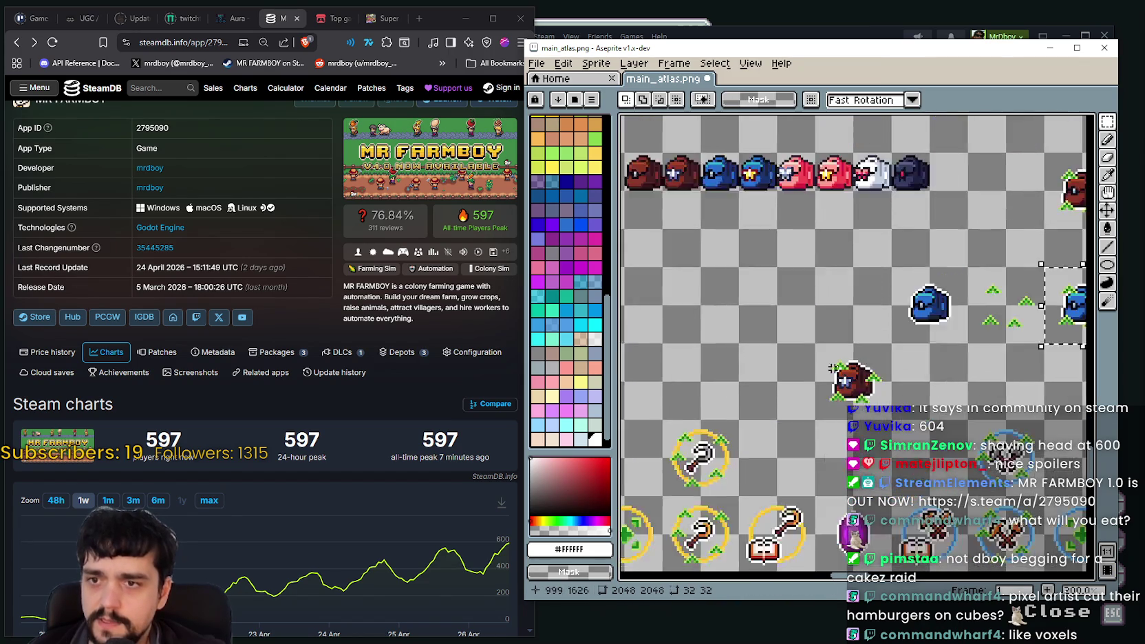
left_click_drag(791, 362, 800, 347)
scroll(800, 347, "down", 2)
key("ctrl+v")
scroll(843, 389, "down", 1)
scroll(831, 402, "up", 1)
left_click(791, 385)
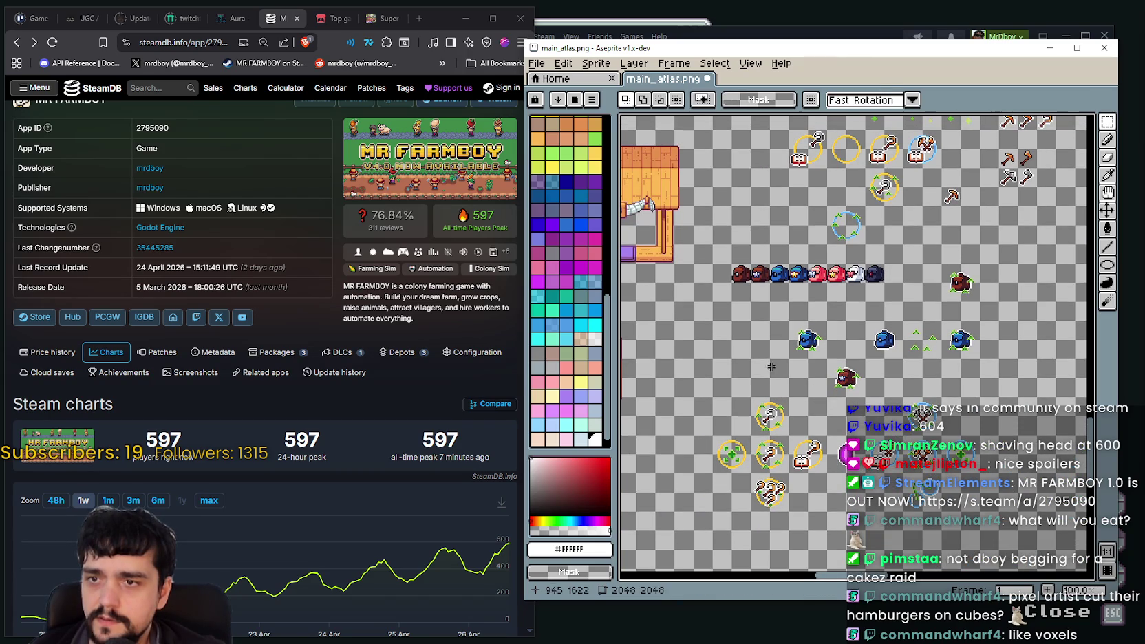
Move the star backpack down onto the lower backpack slot and commit it with Ctrl+D
scroll(748, 318, "down", 1)
scroll(748, 317, "up", 2)
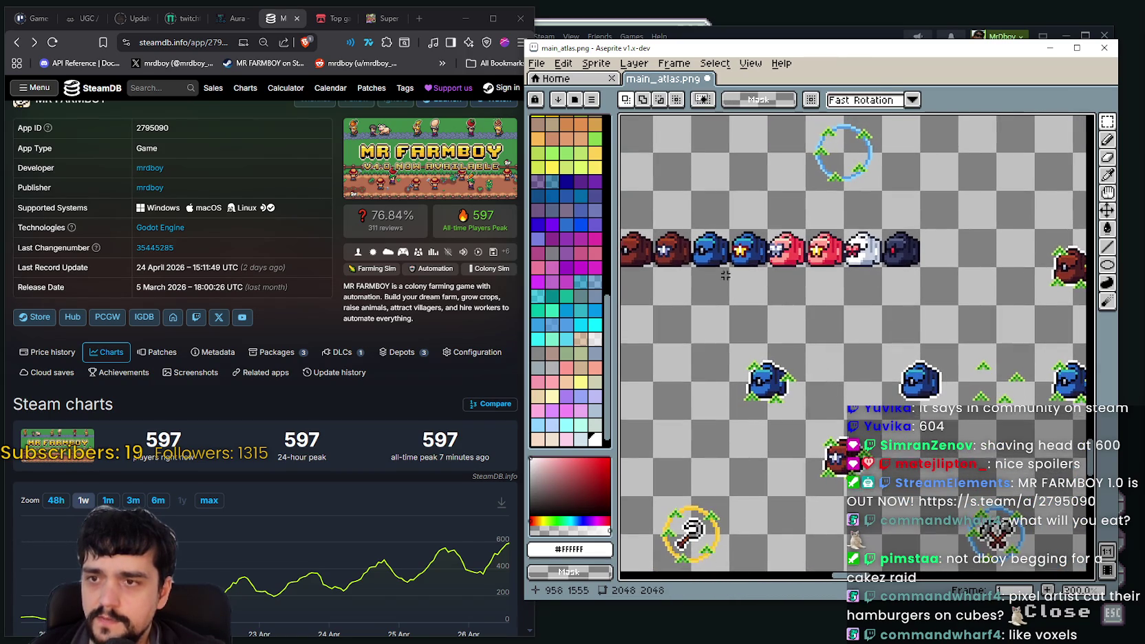
mouse_move(743, 262)
left_mouse_down()
mouse_move(935, 414)
mouse_move(909, 363)
mouse_move(802, 350)
left_mouse_up()
scroll(925, 412, "up", 2)
scroll(915, 368, "down", 1)
scroll(919, 372, "down", 1)
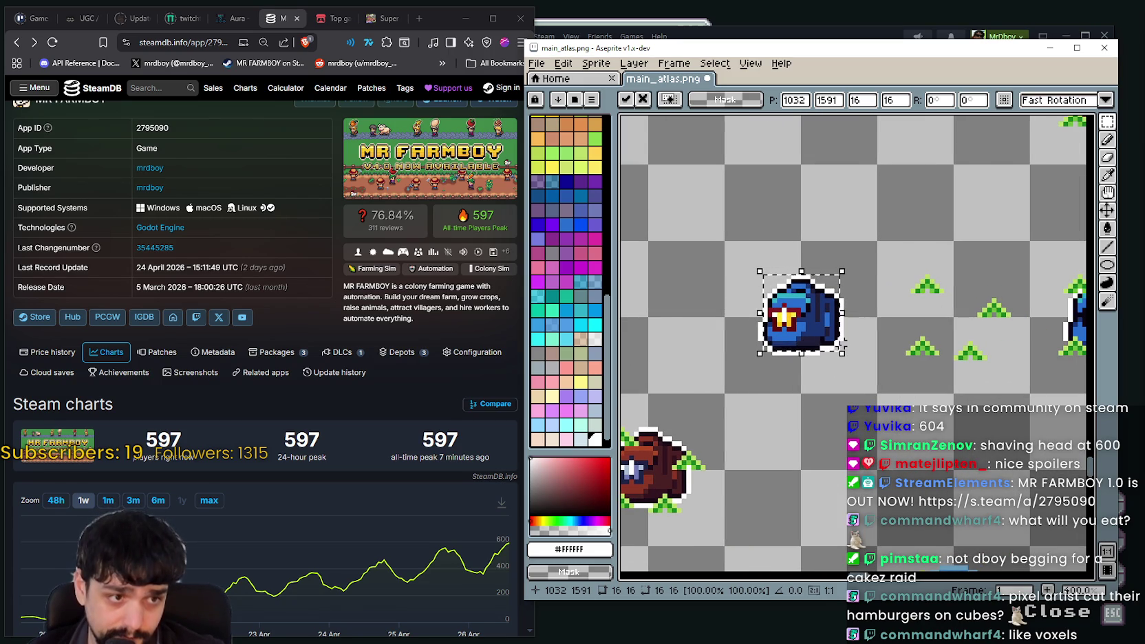
scroll(845, 341, "down", 2)
key("ctrl+d")
scroll(908, 435, "up", 1)
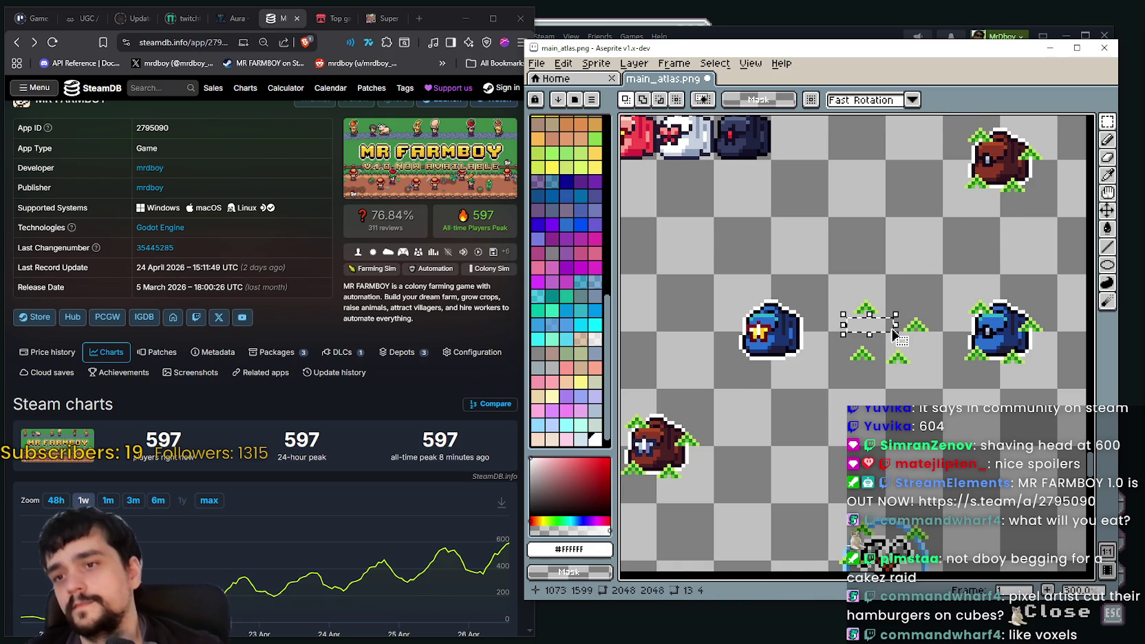
Duplicate the blue backpack one tile up-right and move the right backpack copy far left
scroll(809, 203, "down", 3)
scroll(792, 241, "up", 2)
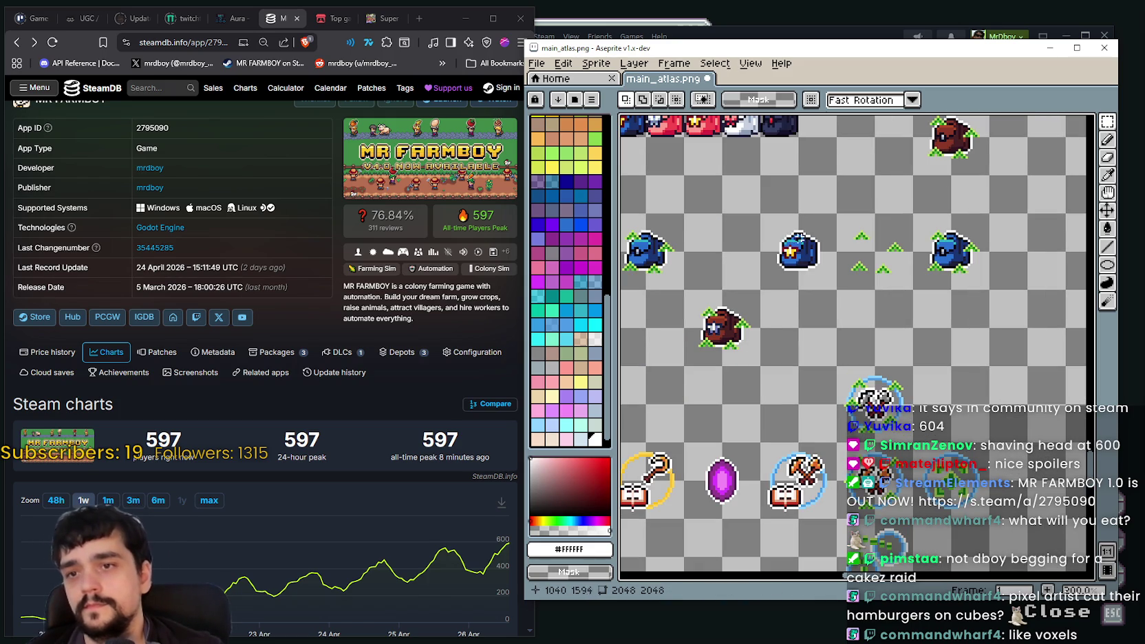
left_click_drag(795, 234, 810, 261)
left_click_drag(930, 218, 989, 304)
left_click_drag(760, 212, 837, 290)
mouse_move(815, 242)
left_mouse_down()
mouse_move(968, 281)
mouse_move(968, 243)
left_mouse_up()
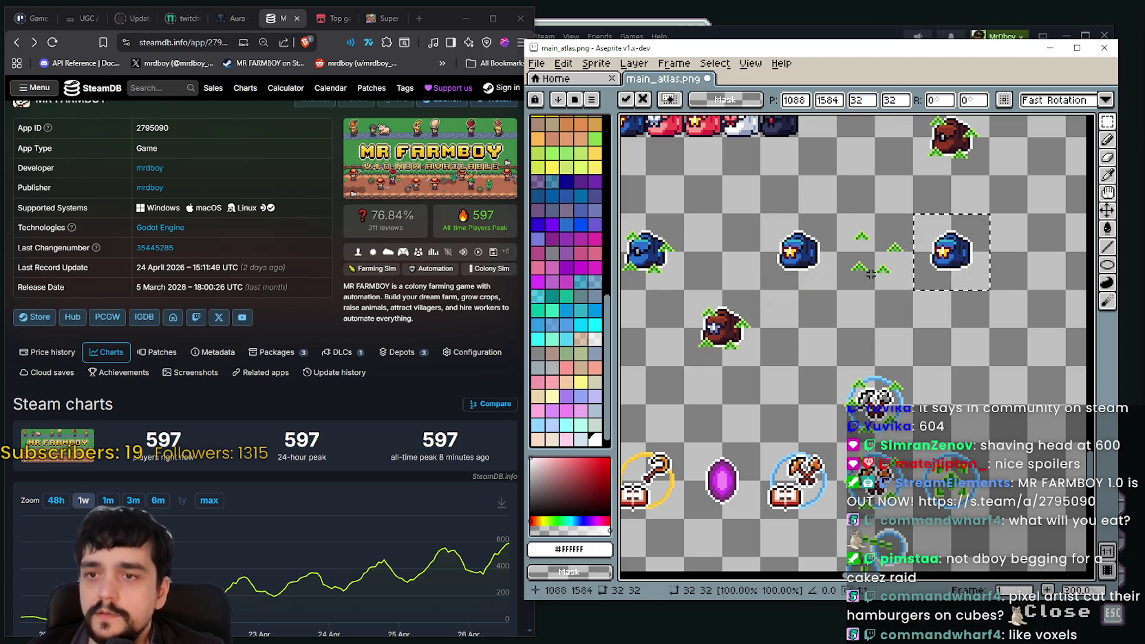
left_click_drag(833, 292, 915, 211)
mouse_move(977, 278)
left_mouse_down()
mouse_move(970, 246)
mouse_move(1053, 289)
left_mouse_up()
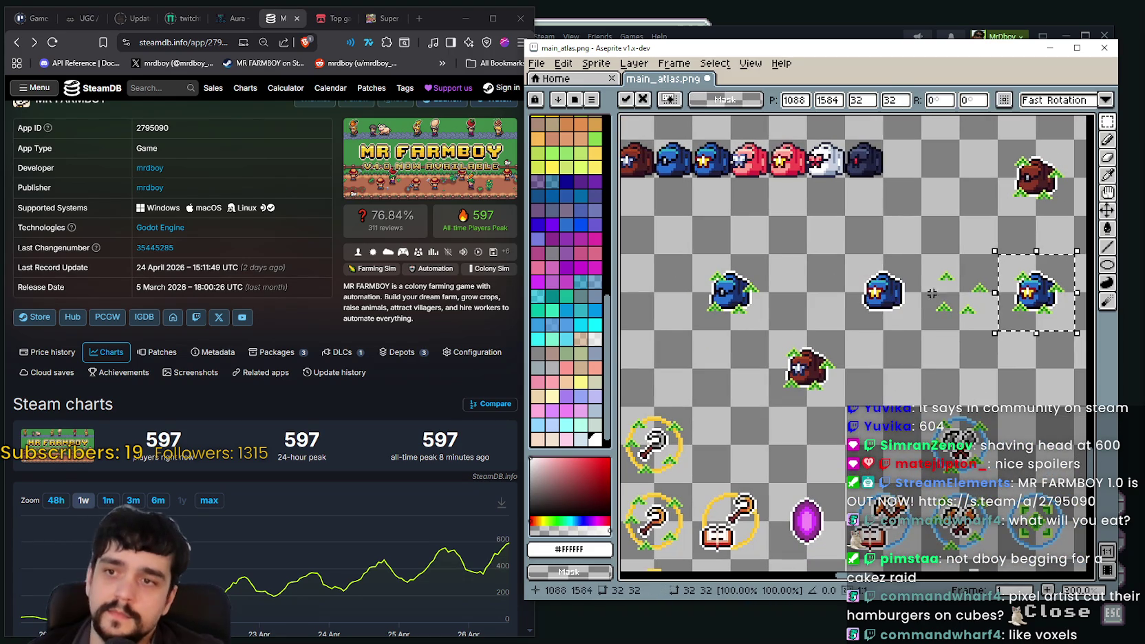
mouse_move(1038, 303)
left_mouse_down()
mouse_move(688, 251)
mouse_move(791, 282)
mouse_move(763, 263)
left_mouse_up()
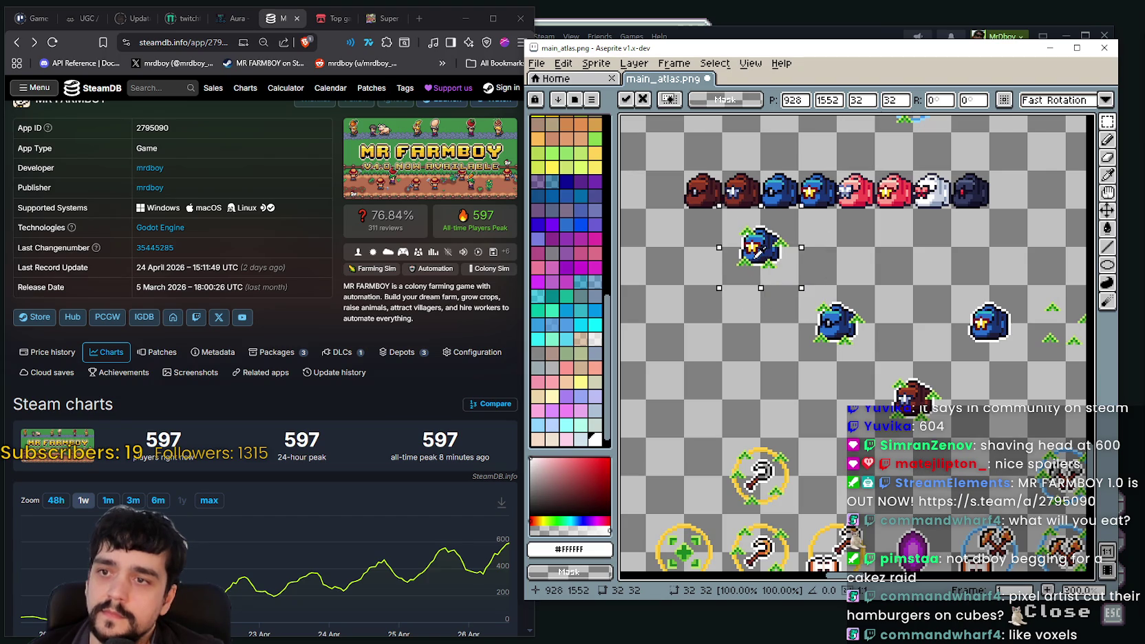
key("Return")
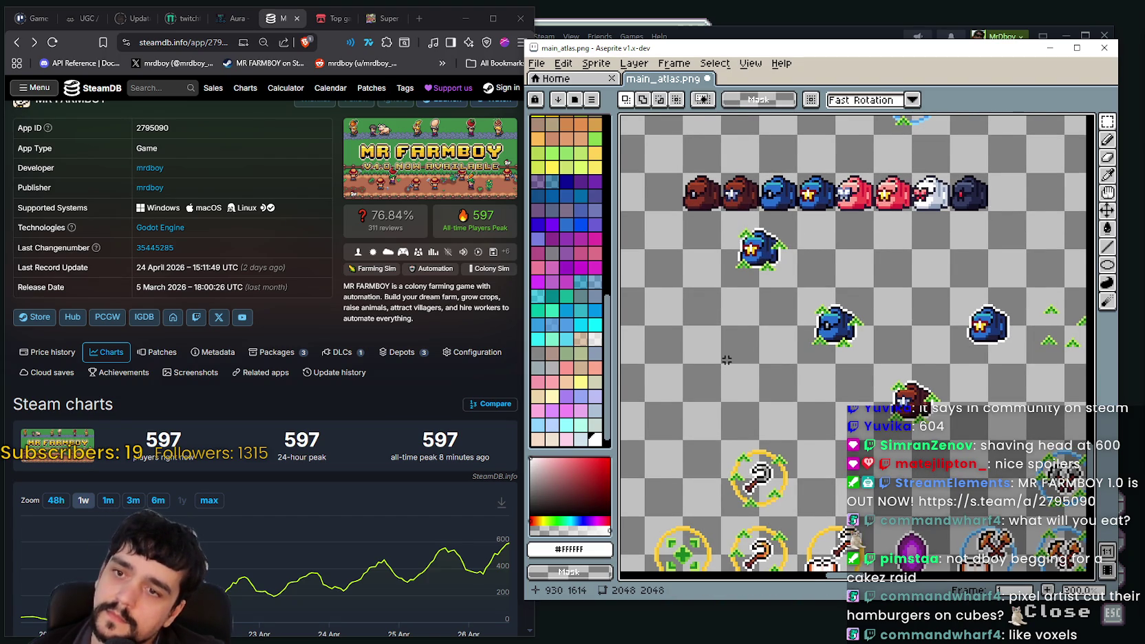
Move one 16x16 sprite cell into a new position and deselect it
scroll(727, 360, "down", 1)
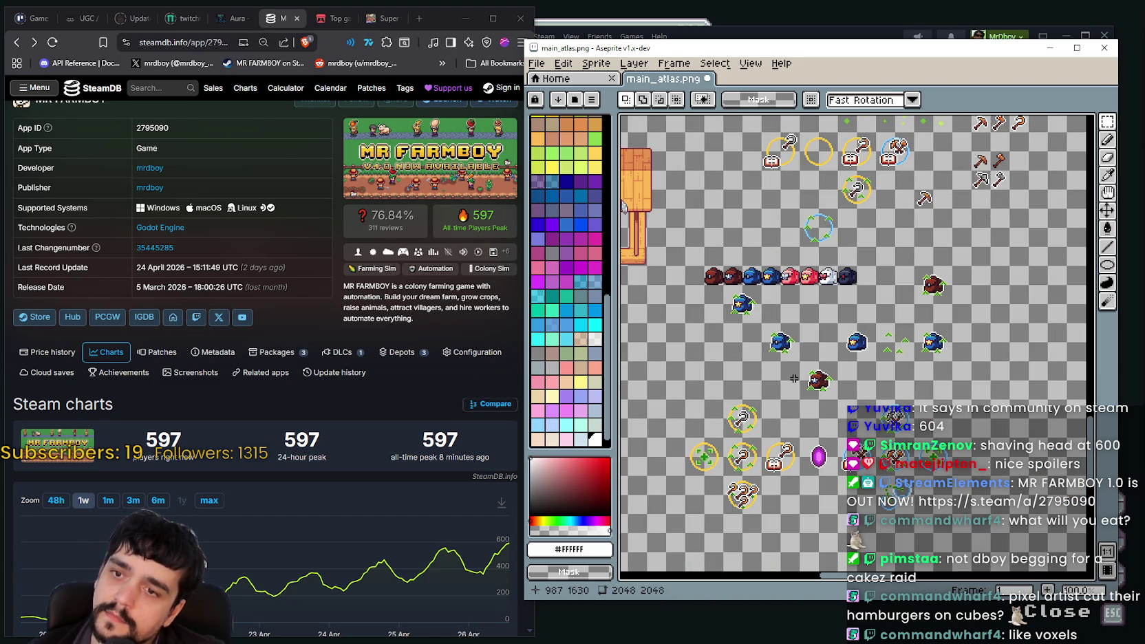
scroll(779, 346, "up", 1)
scroll(767, 339, "down", 1)
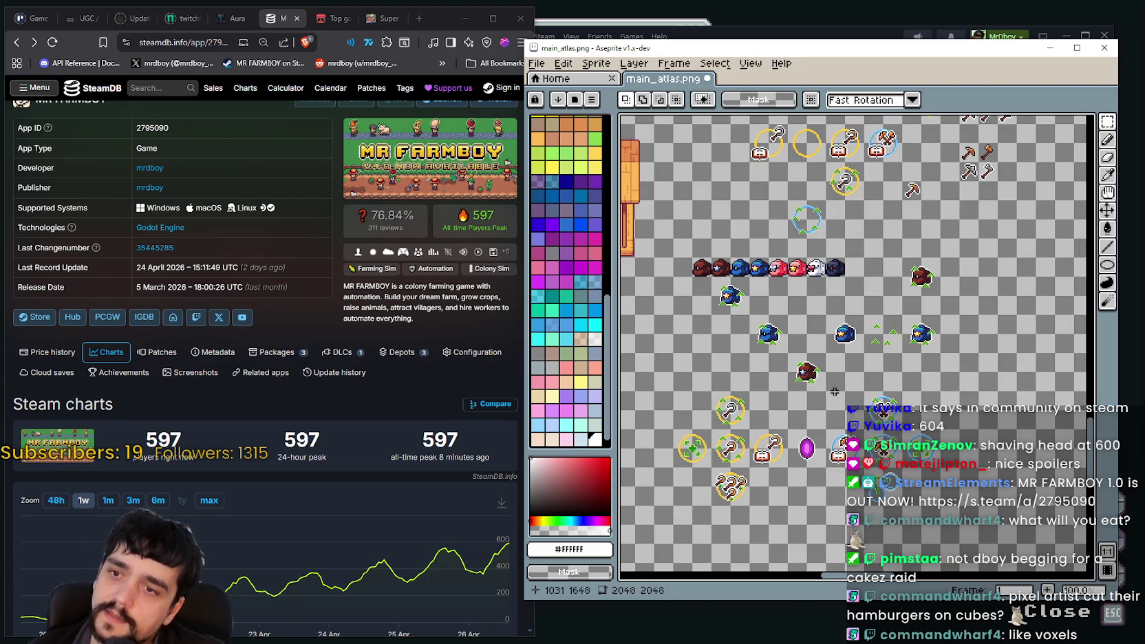
scroll(793, 378, "up", 1)
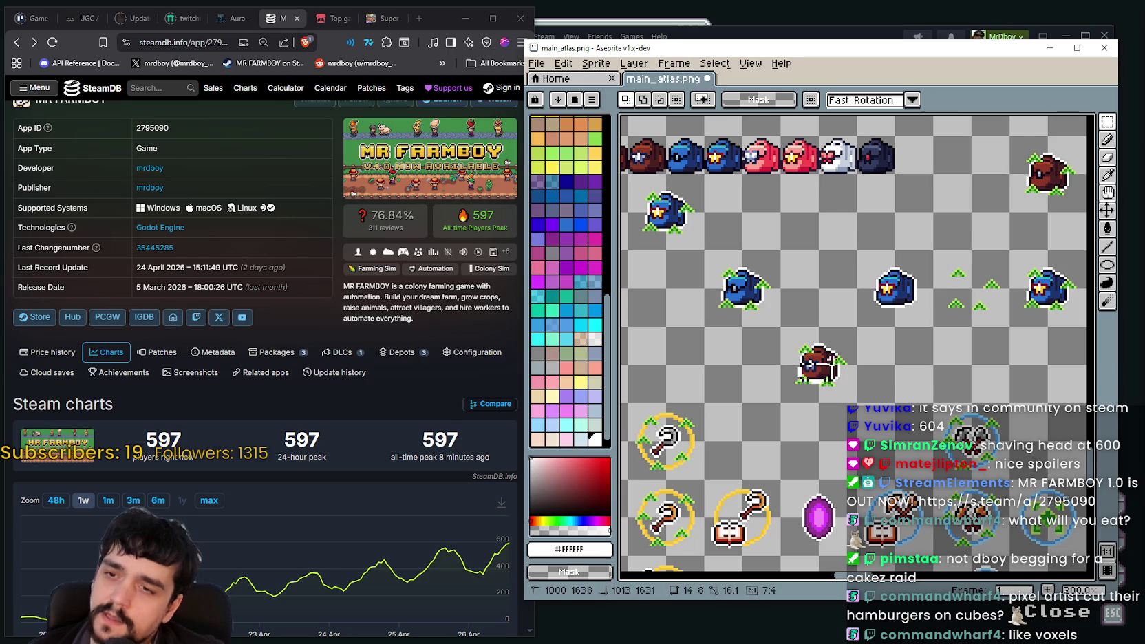
mouse_move(796, 380)
left_mouse_down()
mouse_move(730, 311)
mouse_move(750, 231)
left_mouse_up()
scroll(747, 355, "down", 1)
left_click(711, 304)
scroll(711, 303, "up", 1)
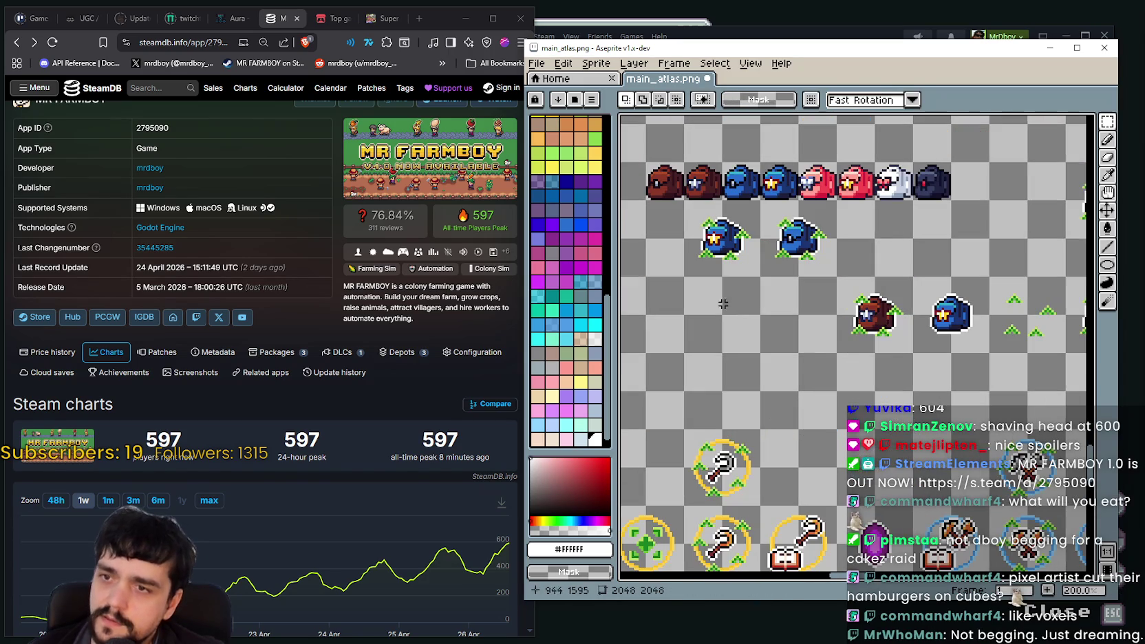
scroll(888, 359, "up", 1)
scroll(860, 365, "down", 2)
scroll(831, 371, "up", 1)
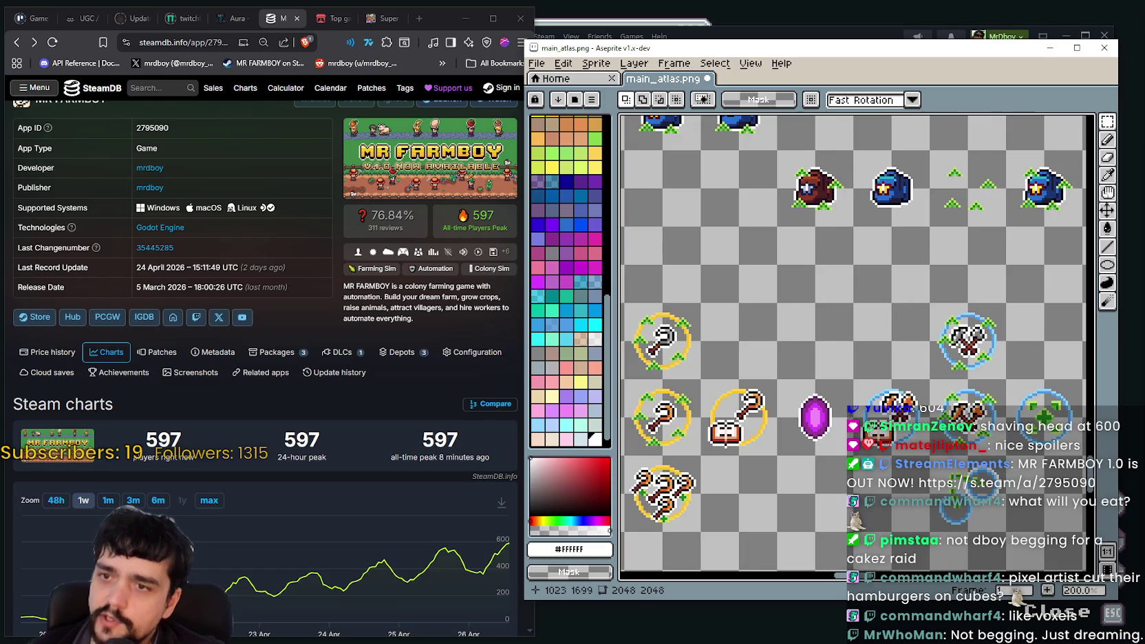
left_click_drag(831, 372, 824, 359)
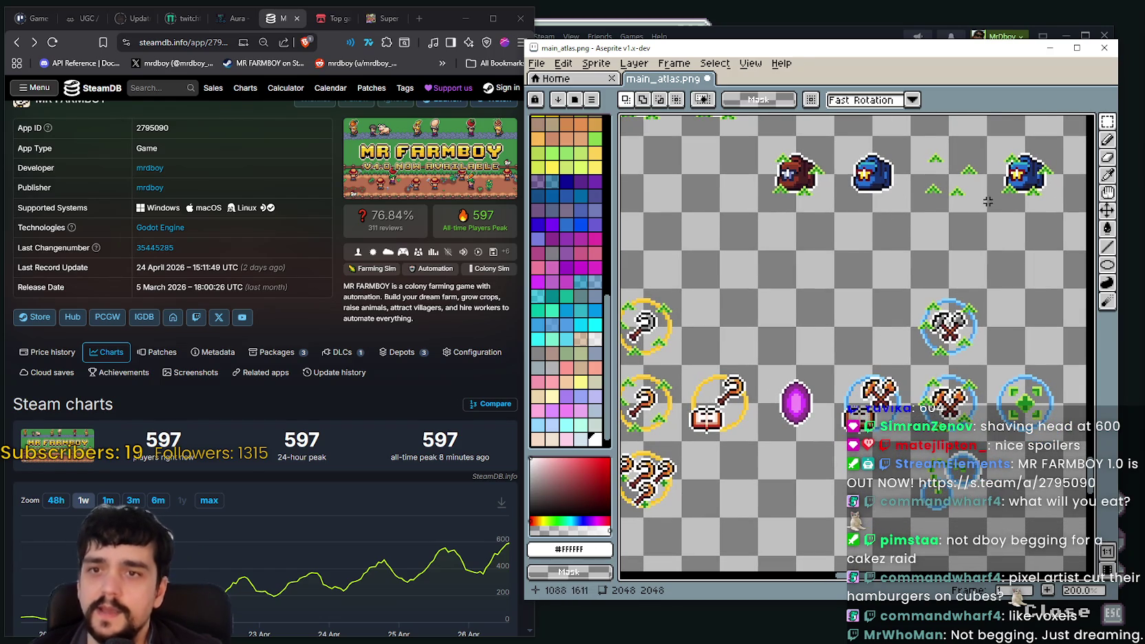
mouse_move(972, 201)
left_mouse_down()
mouse_move(862, 310)
mouse_move(843, 282)
left_mouse_up()
Save main_atlas.png
key("ctrl+s")
mouse_move(776, 260)
left_mouse_down()
mouse_move(814, 375)
mouse_move(809, 317)
mouse_move(958, 451)
mouse_move(910, 417)
left_mouse_up()
scroll(810, 317, "down", 1)
scroll(809, 317, "up", 1)
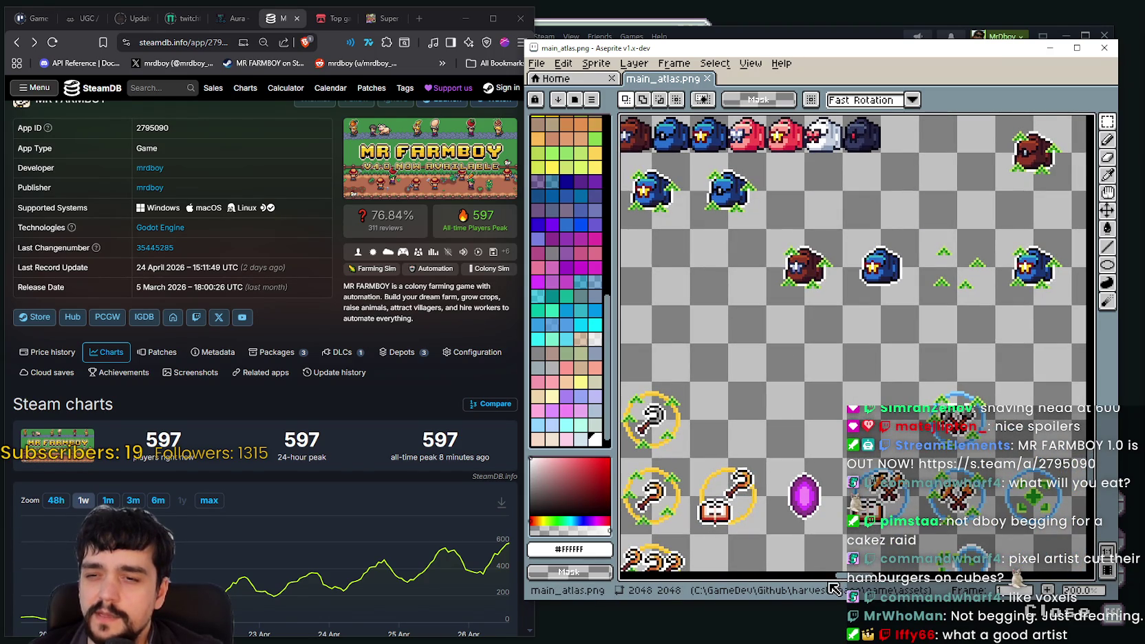
left_click(1109, 568)
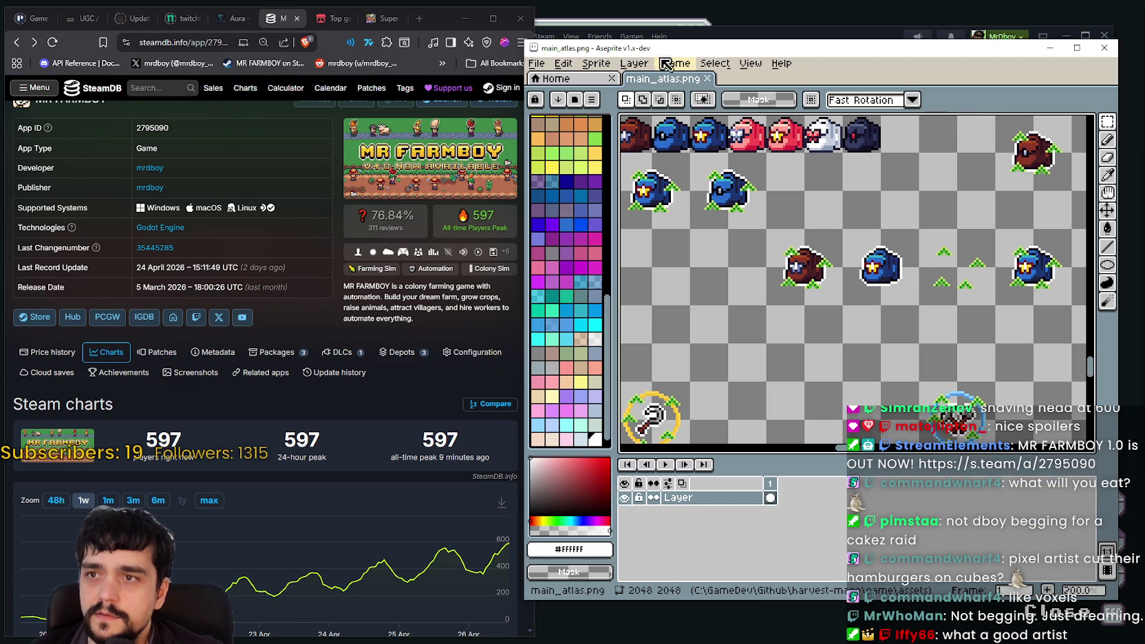
Add a new layer and rename it 'Line'
left_click(634, 63)
mouse_move(679, 137)
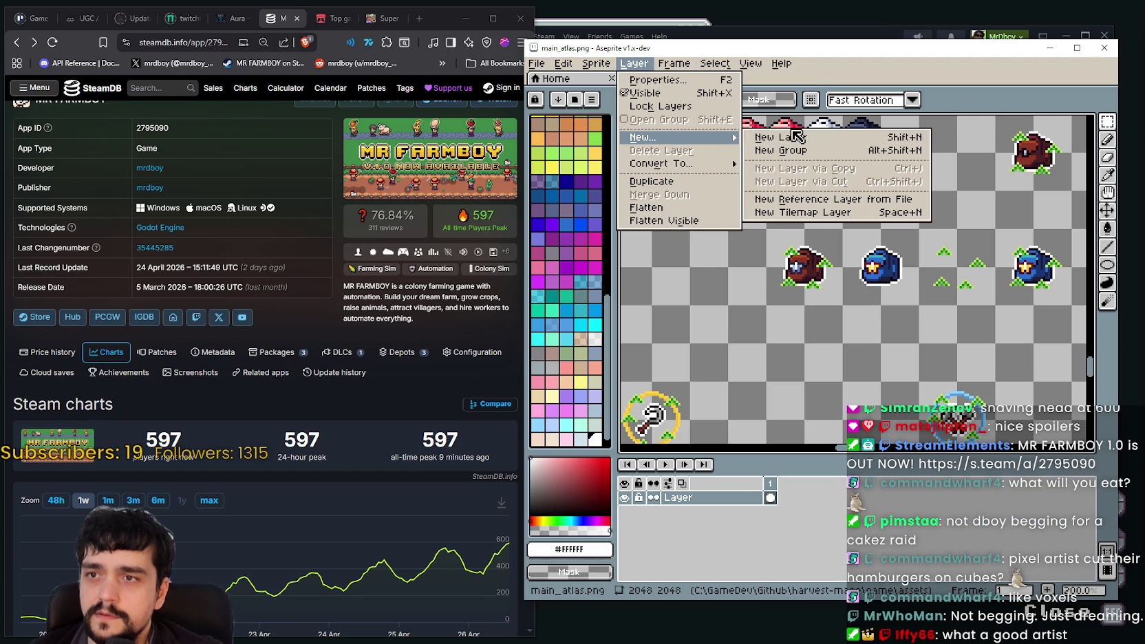
left_click(798, 137)
double_click(734, 498)
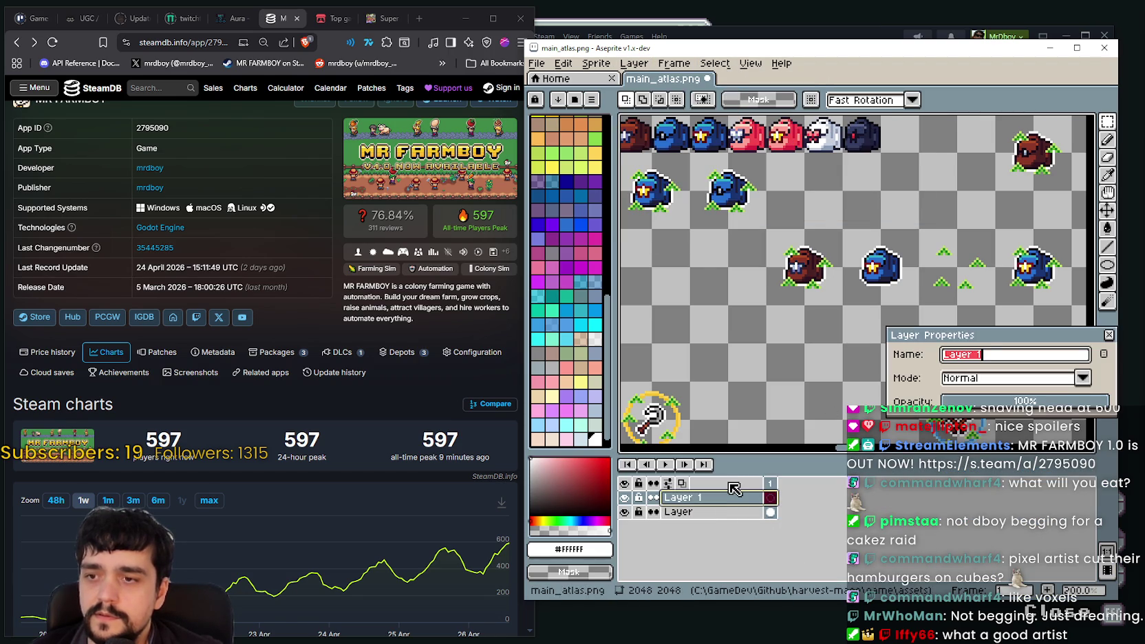
type("Line")
key("Return")
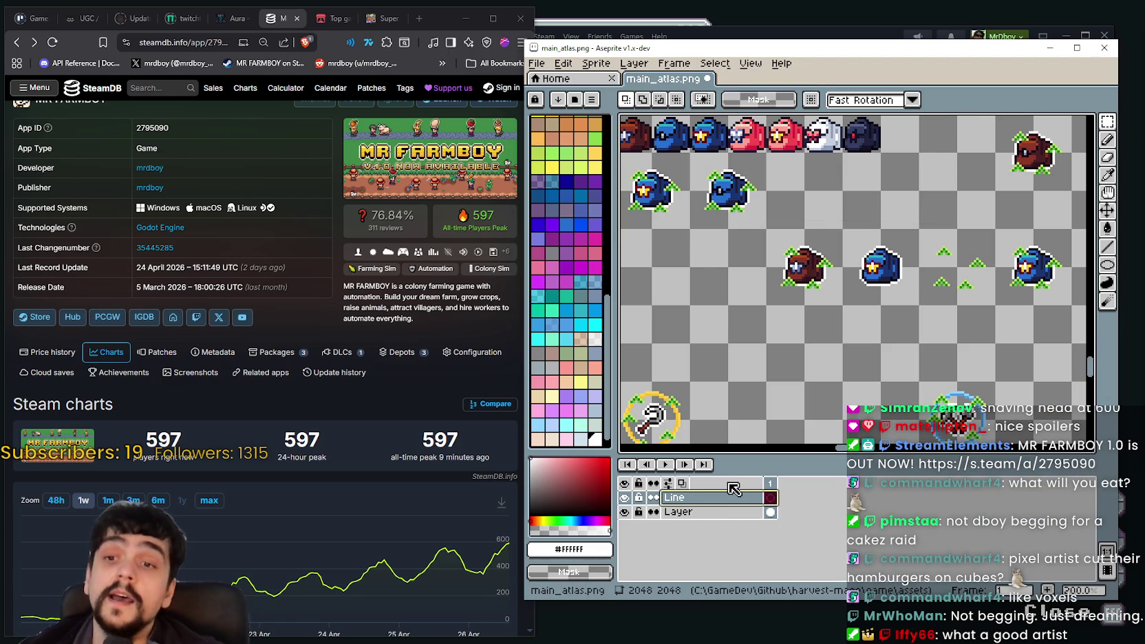
mouse_move(801, 310)
left_mouse_down()
mouse_move(720, 186)
mouse_move(794, 219)
left_mouse_up()
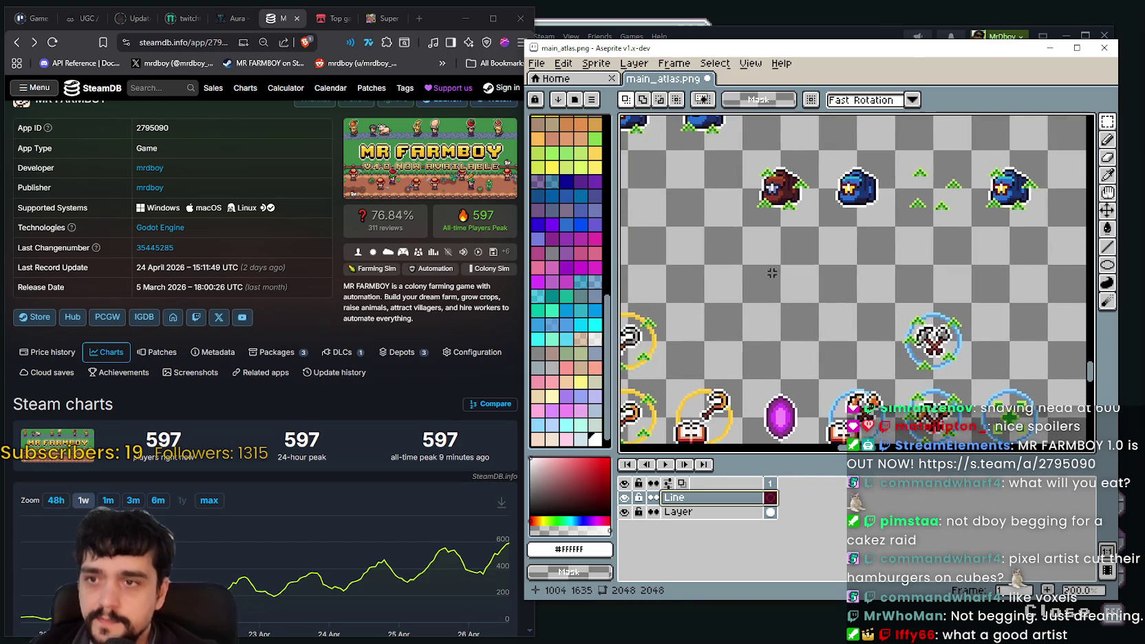
Switch to the Line tool with a 2-pixel brush size
left_click(1106, 246)
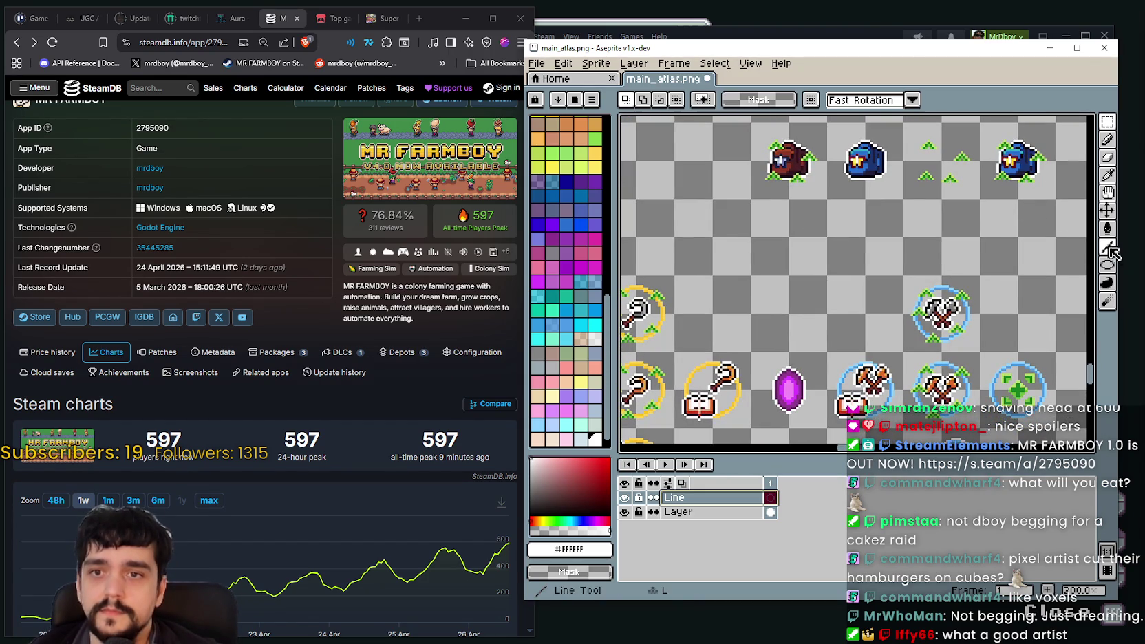
left_click(663, 102)
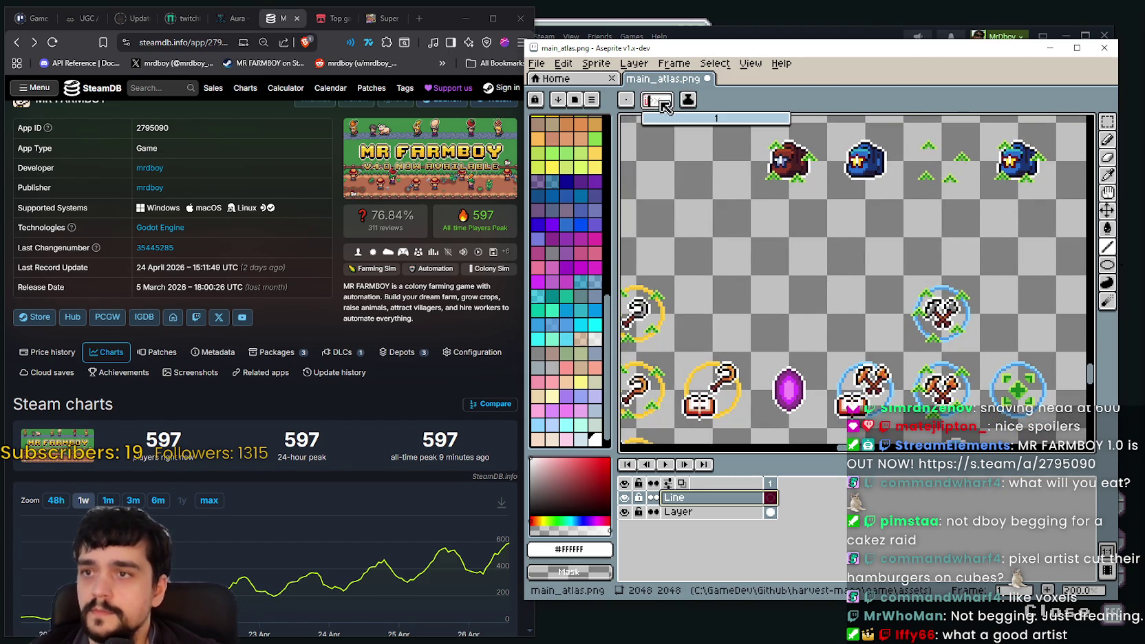
type("2")
key("Return")
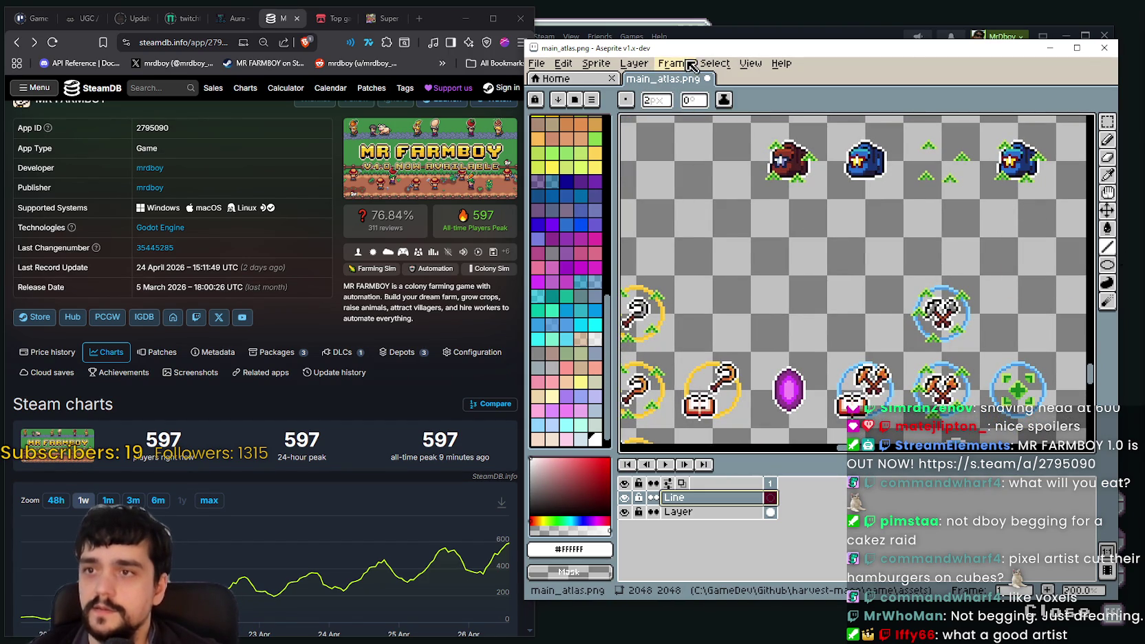
Pick the dark red palette swatch (Idx-69) as the drawing colour
scroll(579, 322, "up", 2)
scroll(580, 322, "up", 2)
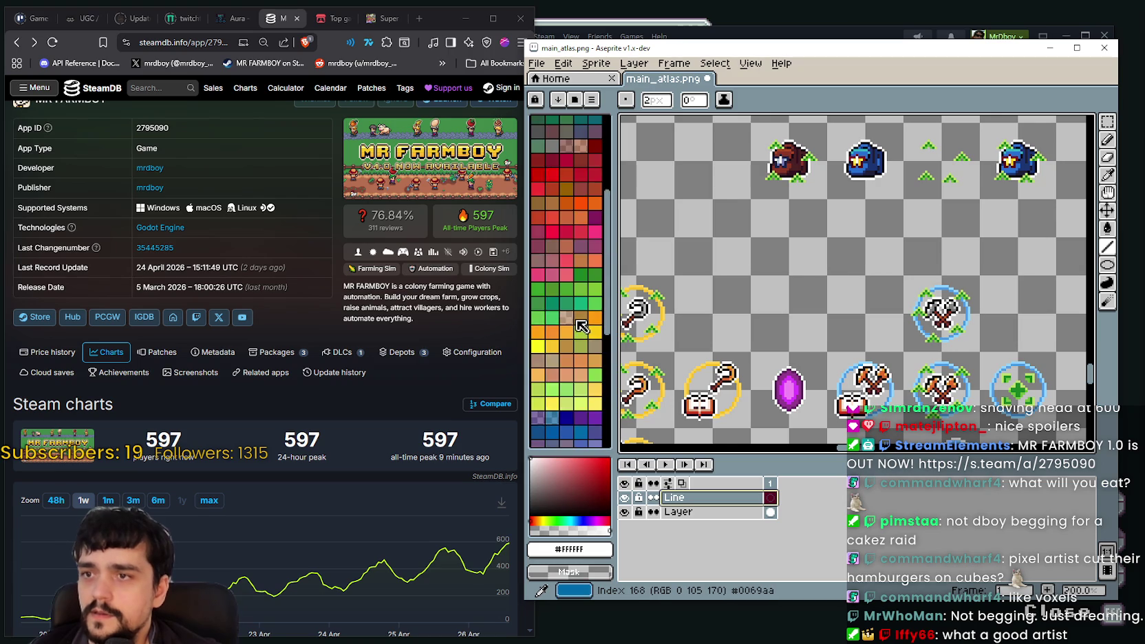
scroll(580, 322, "up", 3)
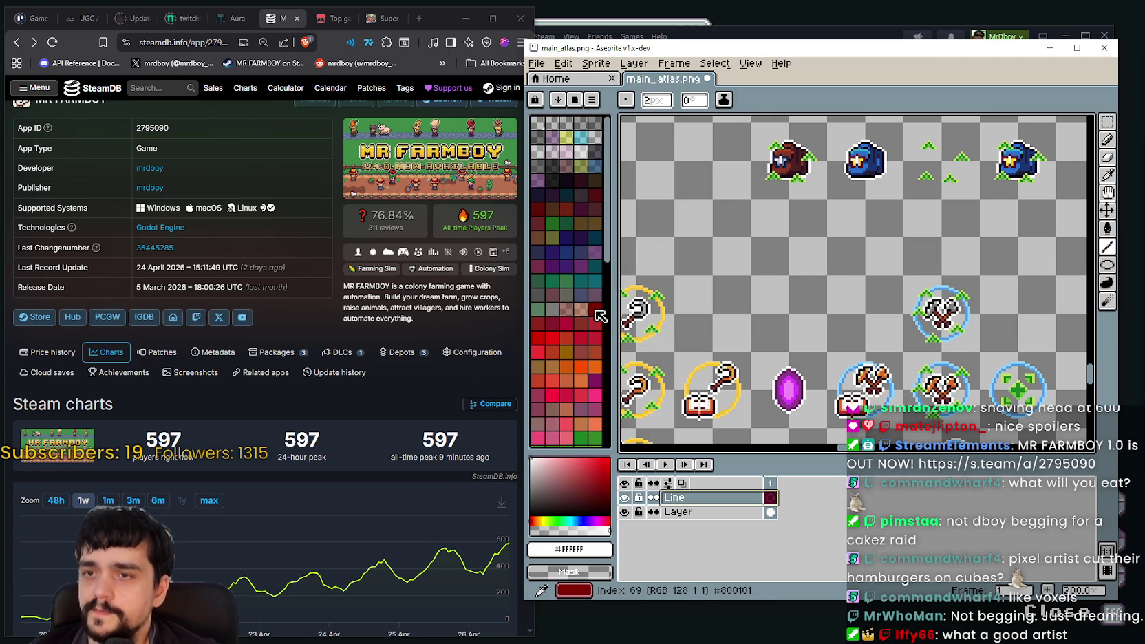
left_click(594, 309)
scroll(791, 345, "up", 1)
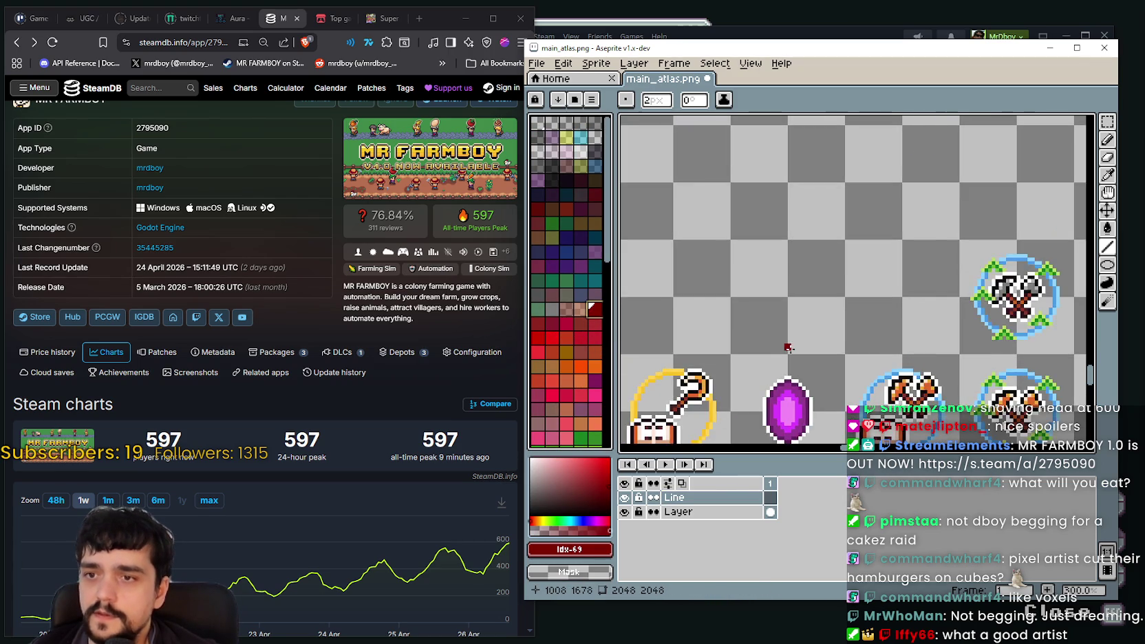
scroll(791, 340, "up", 1)
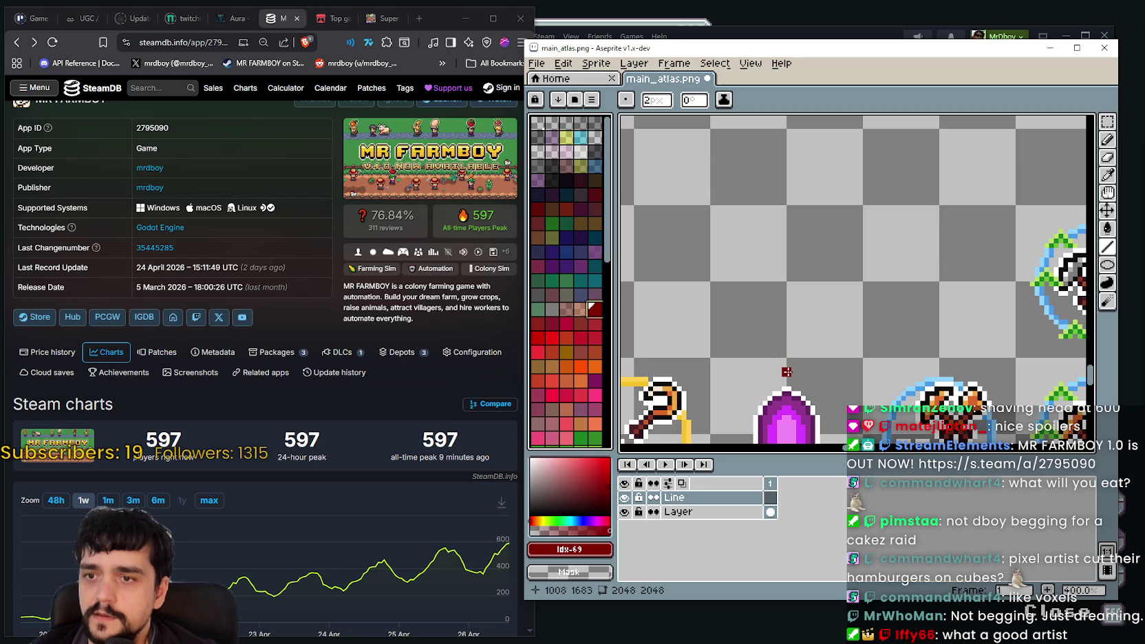
scroll(787, 354, "down", 2)
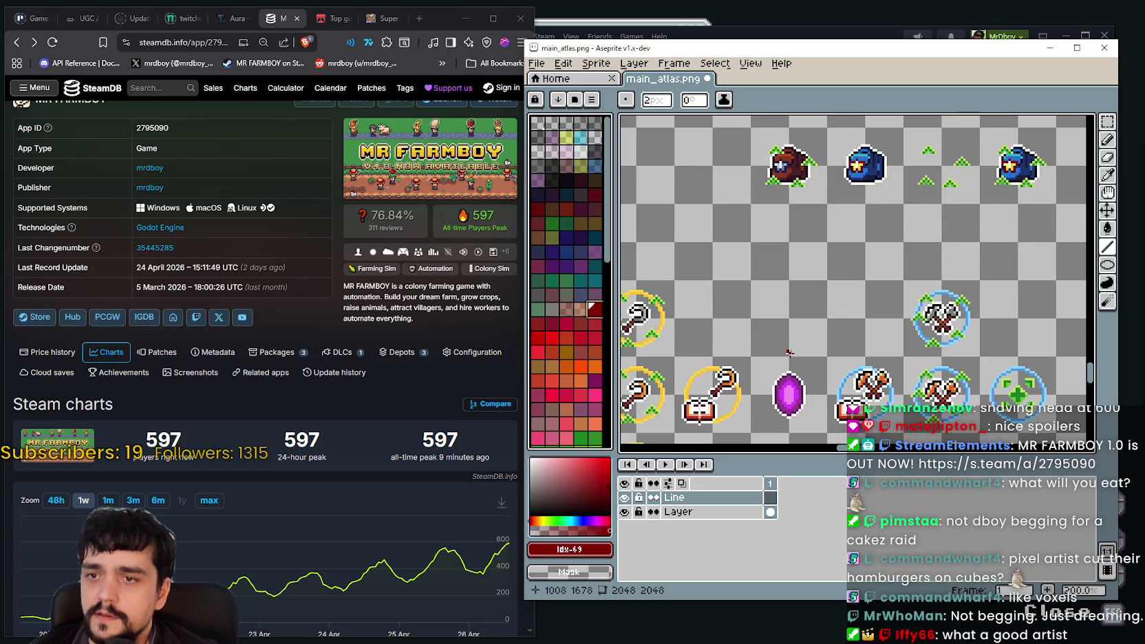
scroll(789, 353, "up", 1)
Draw a dark red vertical line from below the brown bag down toward the purple gem
left_click_drag(788, 352, 794, 199)
scroll(792, 183, "down", 2)
scroll(794, 199, "up", 3)
scroll(794, 199, "up", 1)
left_click_drag(795, 199, 765, 322)
Draw a short diagonal line from the blue bag toward the brown bag
scroll(756, 310, "down", 3)
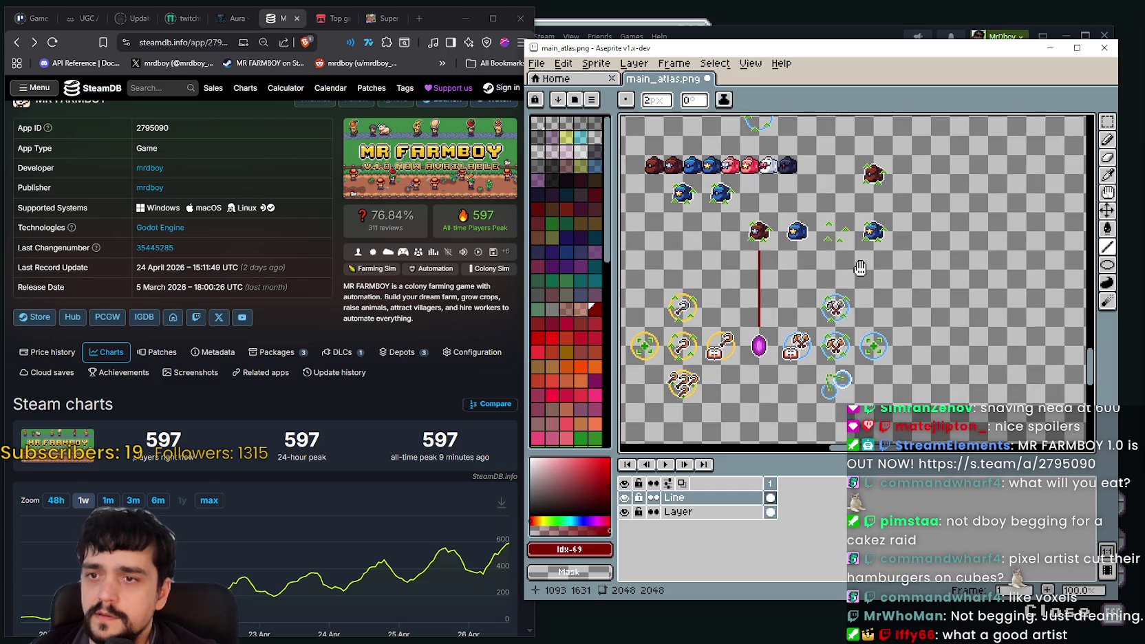
scroll(736, 273, "up", 3)
scroll(736, 273, "down", 1)
scroll(809, 272, "up", 1)
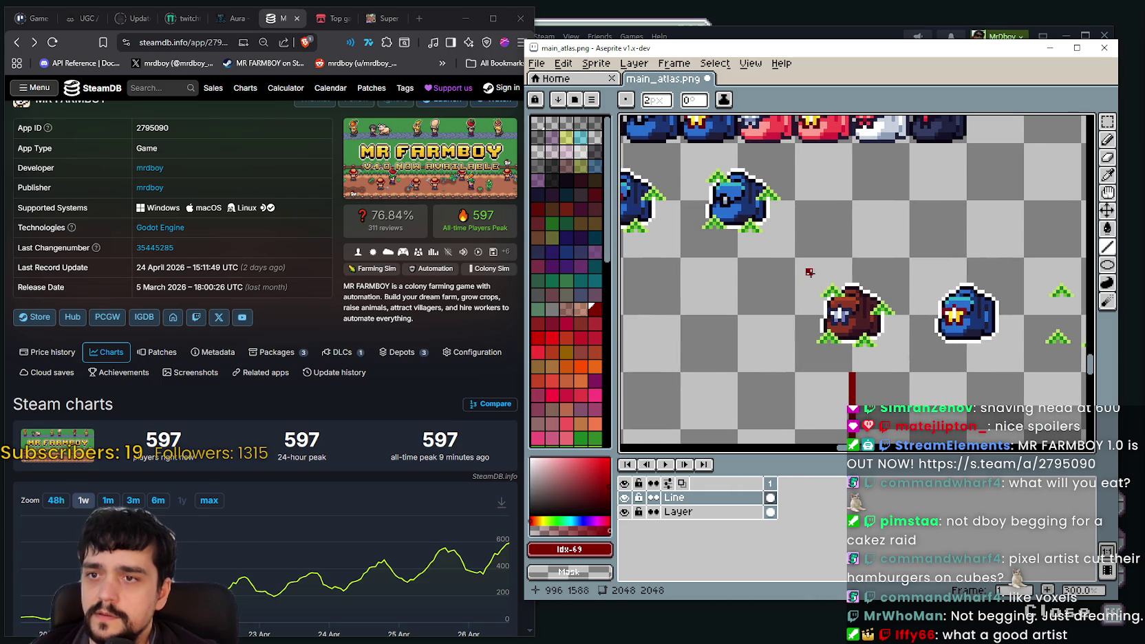
scroll(814, 348, "down", 1)
scroll(814, 348, "up", 1)
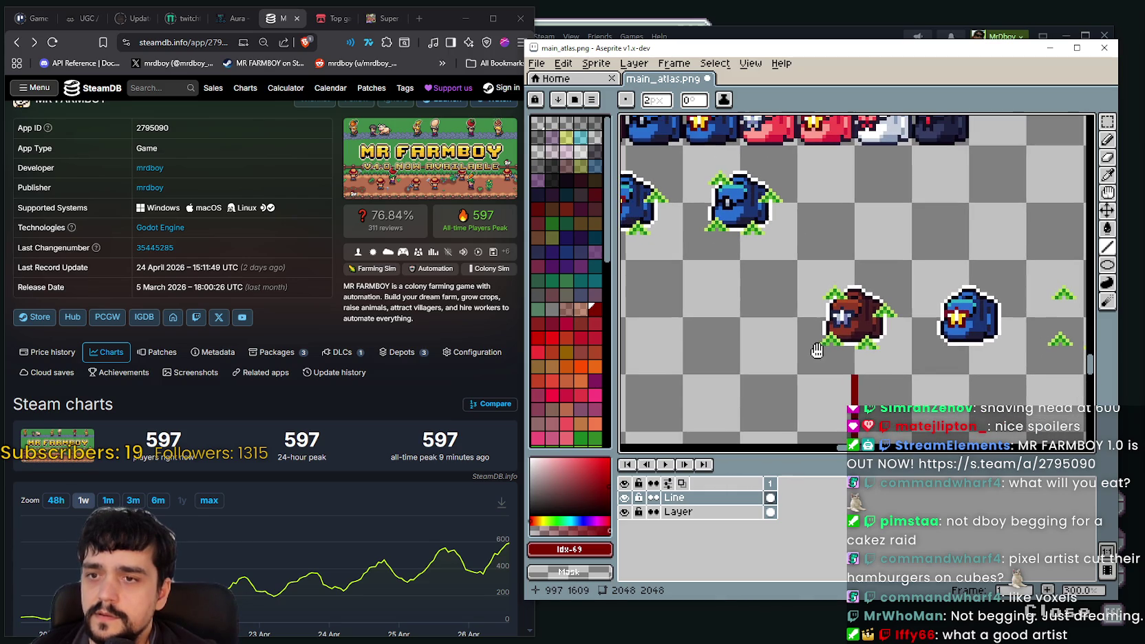
left_click_drag(782, 245, 820, 282)
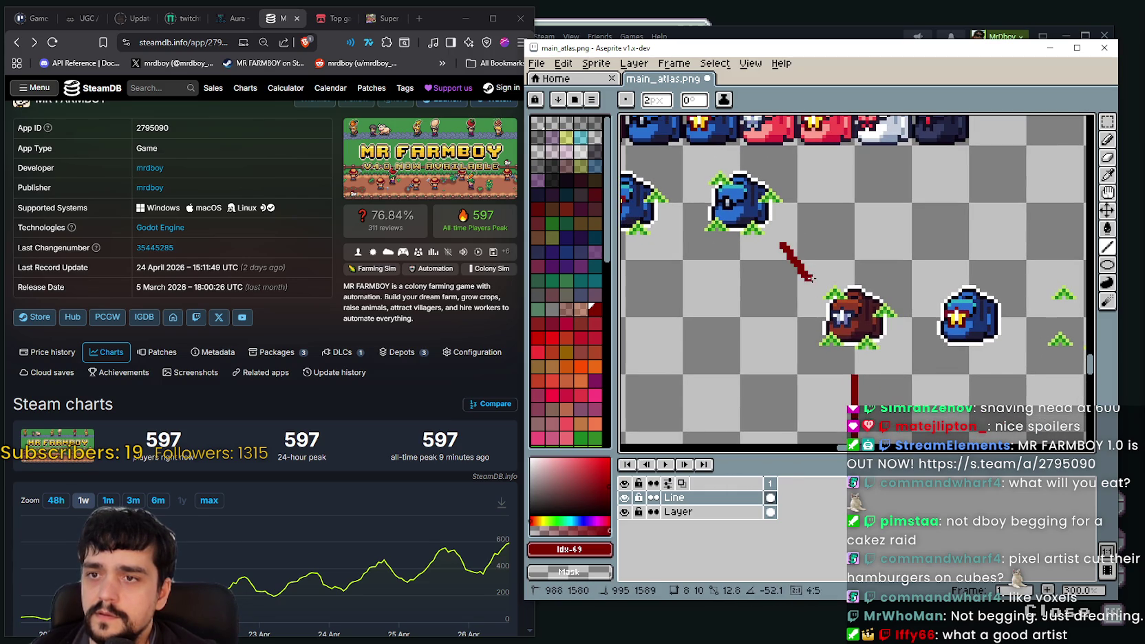
Link the two blue bags, and connect the gem to the axe-and-book and staff-and-book icons
scroll(751, 339, "down", 2)
scroll(749, 344, "up", 2)
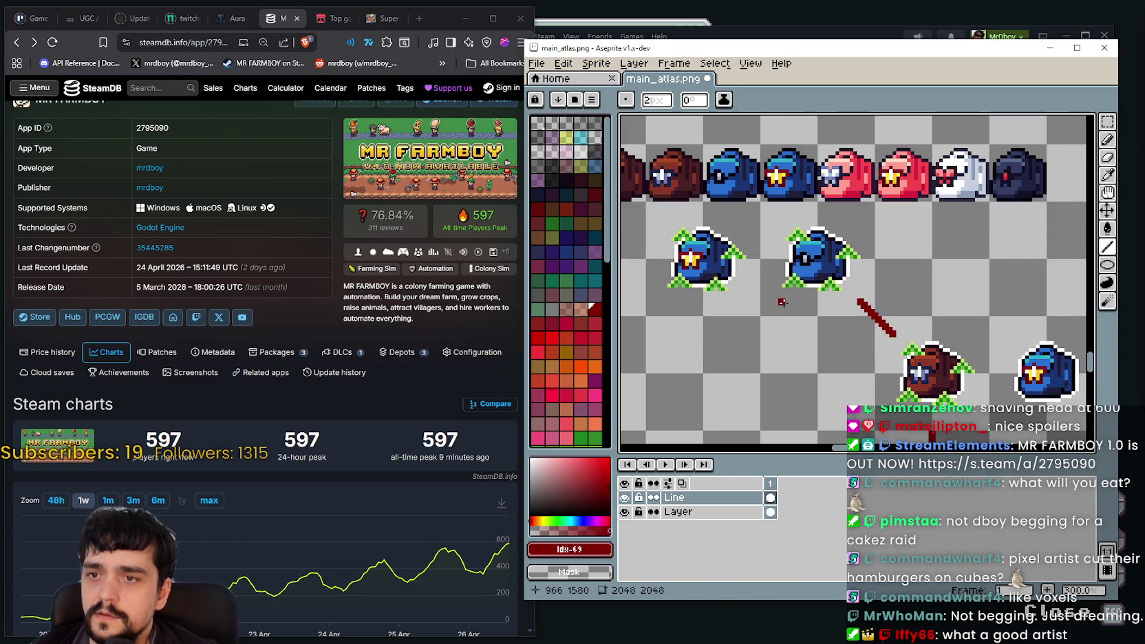
left_click_drag(770, 262, 765, 259)
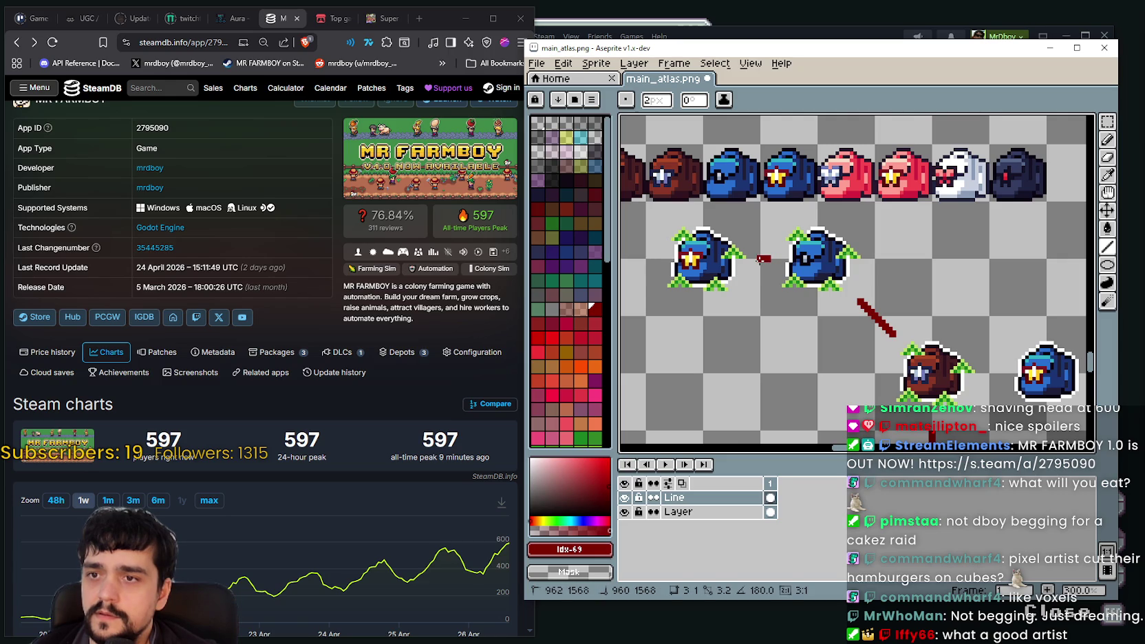
scroll(791, 282, "down", 2)
scroll(818, 303, "down", 2)
scroll(846, 324, "down", 2)
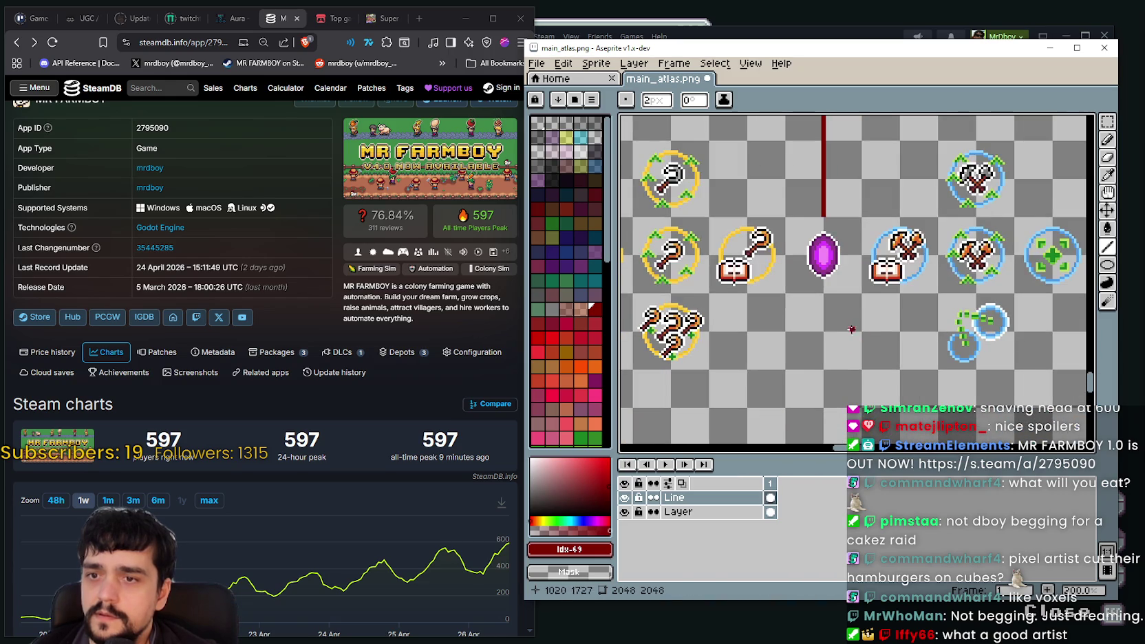
scroll(844, 269, "up", 1)
scroll(874, 249, "up", 1)
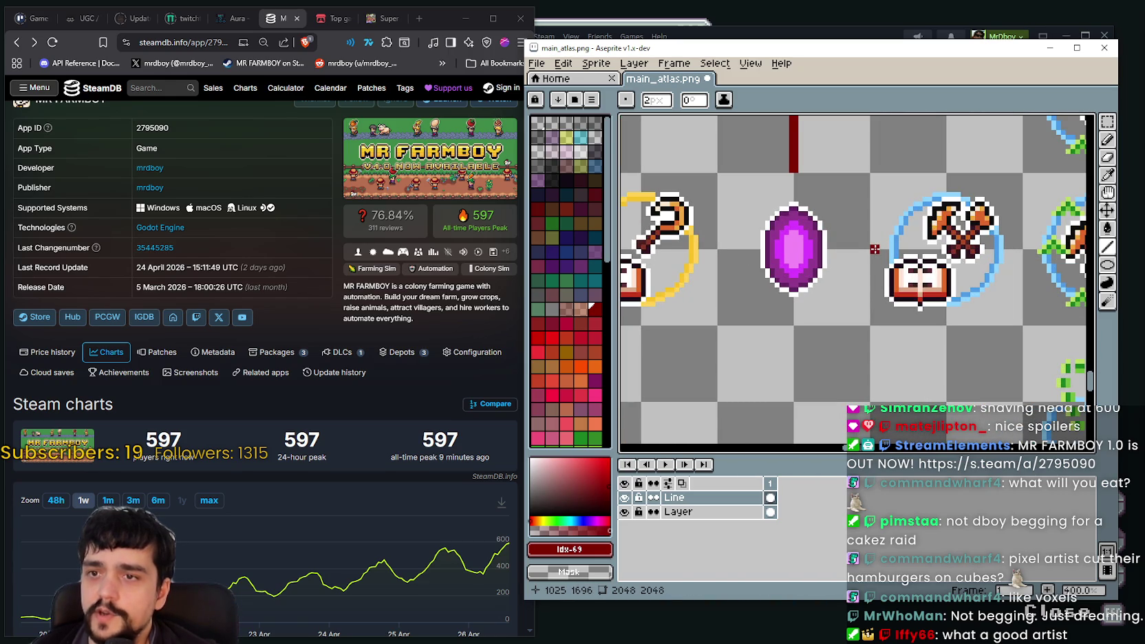
left_click_drag(875, 251, 853, 249)
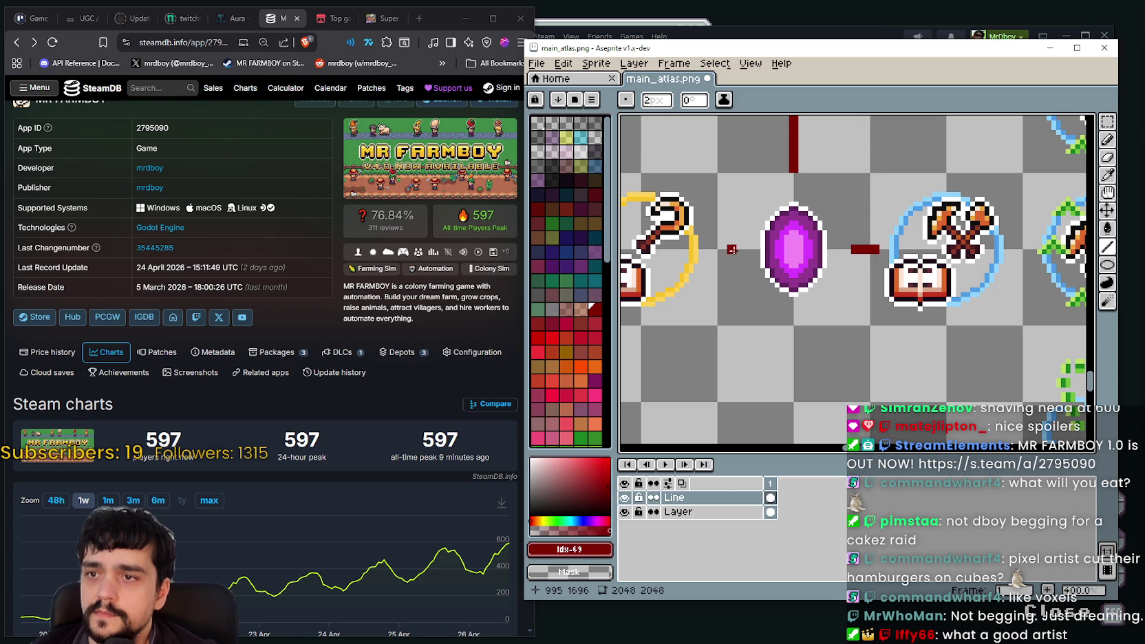
mouse_move(731, 250)
left_mouse_down()
mouse_move(716, 248)
mouse_move(764, 266)
left_mouse_up()
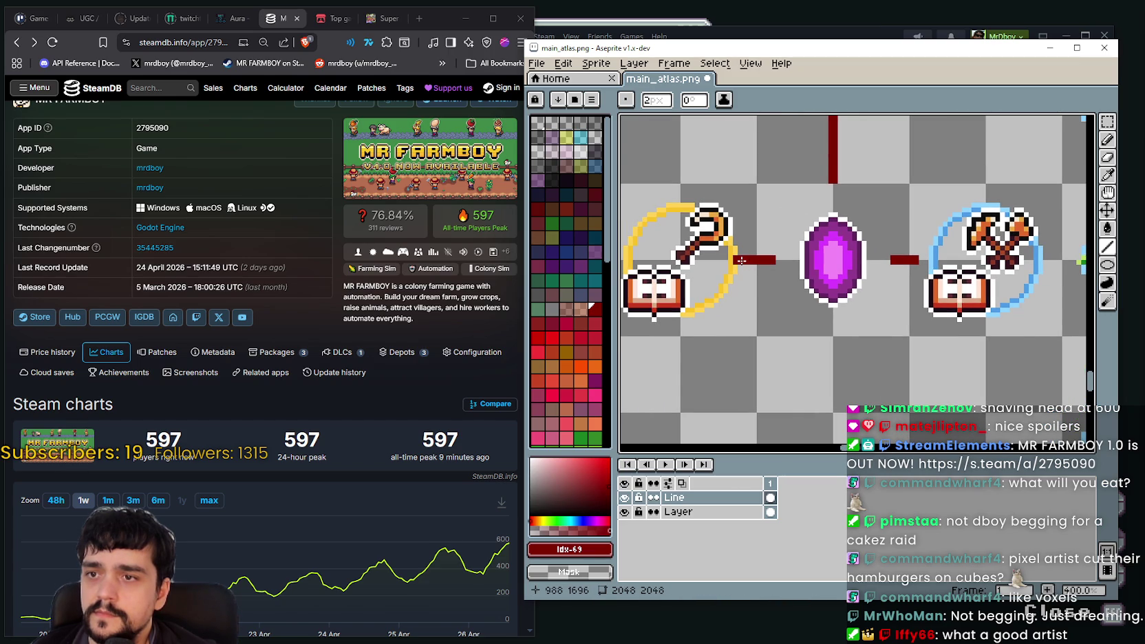
Connect the two yellow staff rings, the green plus ring, and the triple-staff icon
scroll(742, 260, "down", 2)
mouse_move(755, 354)
left_mouse_down()
mouse_move(975, 359)
mouse_move(870, 337)
left_mouse_up()
scroll(791, 278, "up", 2)
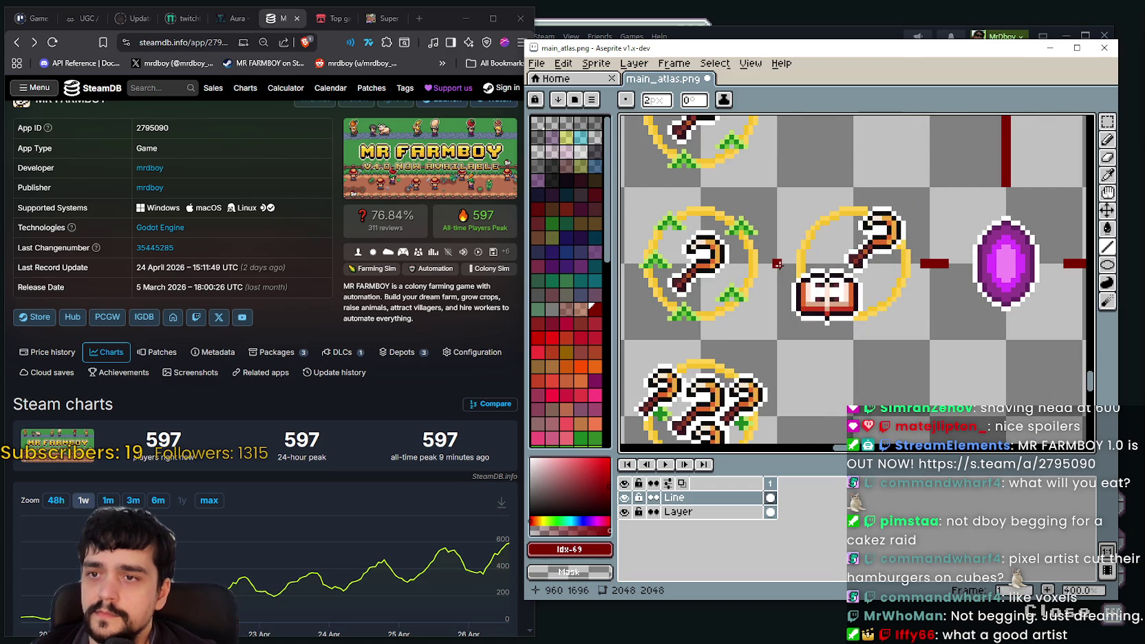
left_click_drag(780, 265, 802, 292)
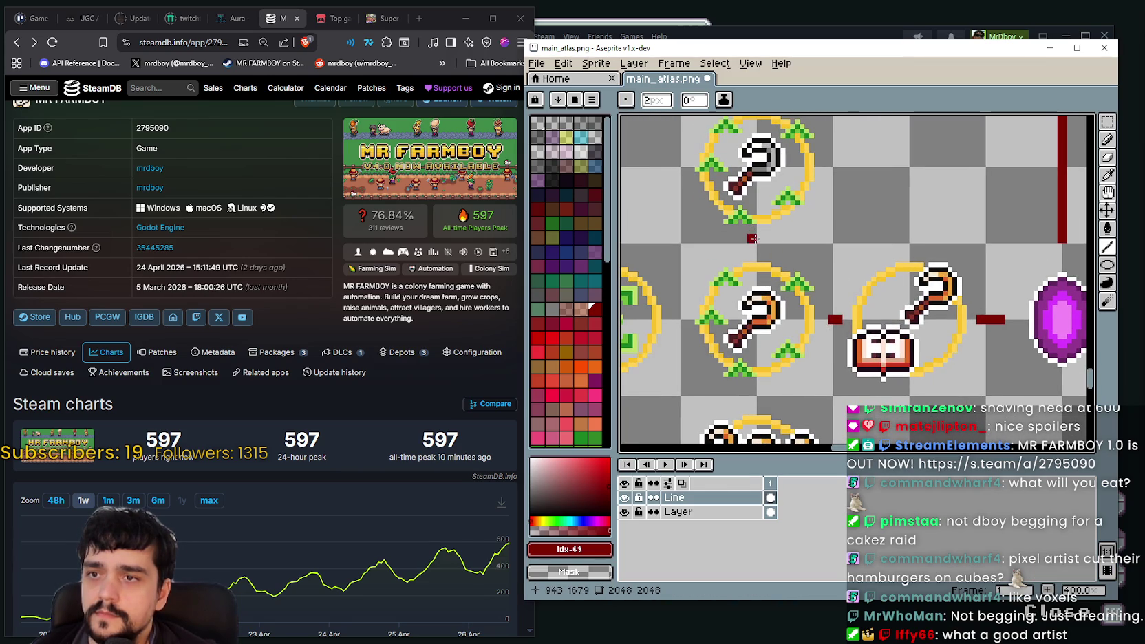
left_click_drag(756, 262, 823, 250)
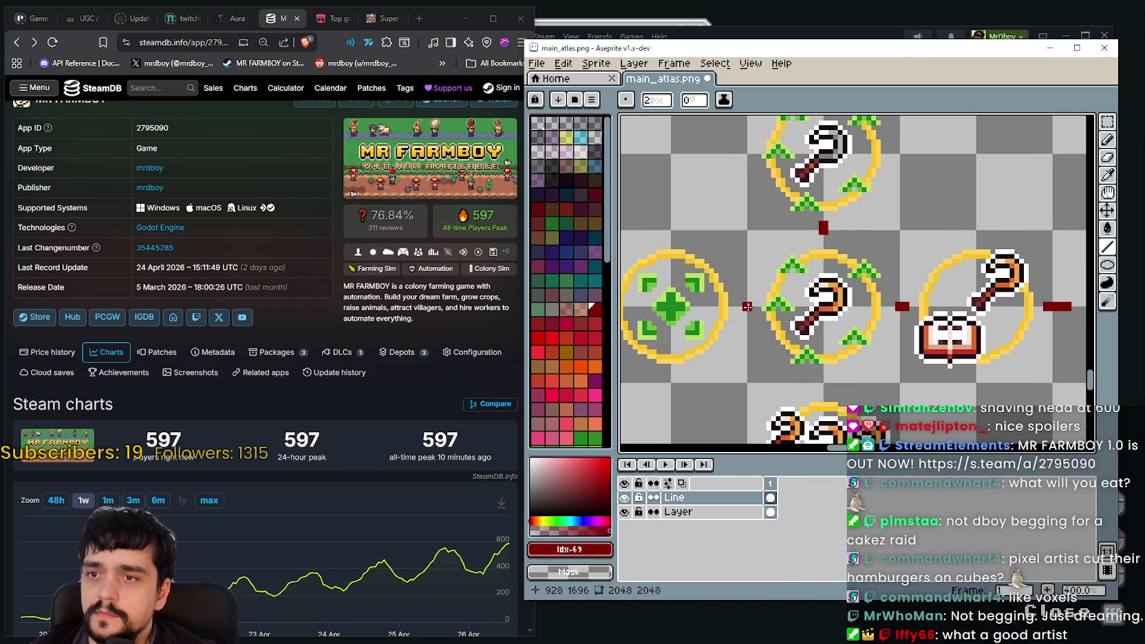
left_click_drag(747, 306, 749, 304)
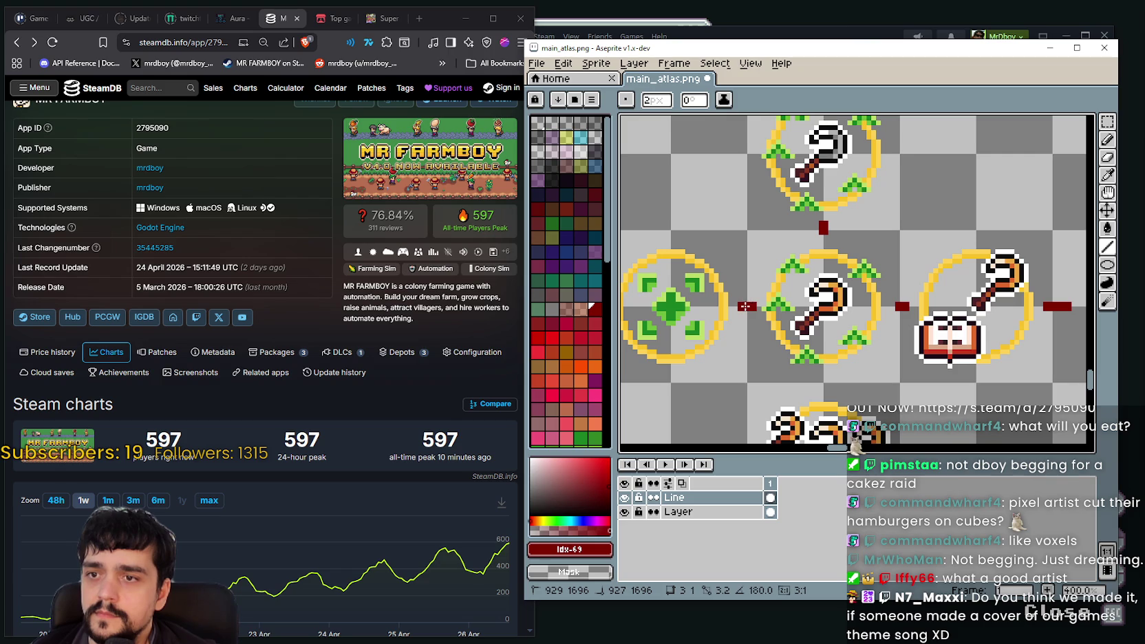
scroll(802, 301, "up", 1)
left_click_drag(800, 294, 801, 301)
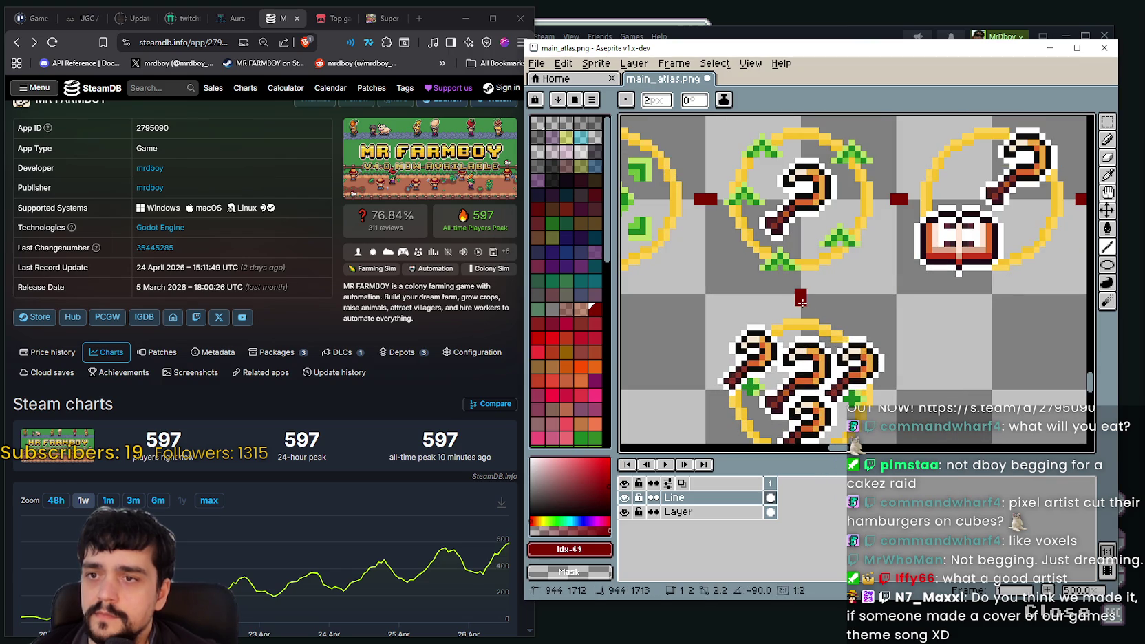
Draw horizontal and vertical connectors between the neighbouring axe rings
scroll(801, 302, "down", 2)
left_click_drag(905, 314, 820, 314)
scroll(819, 314, "up", 1)
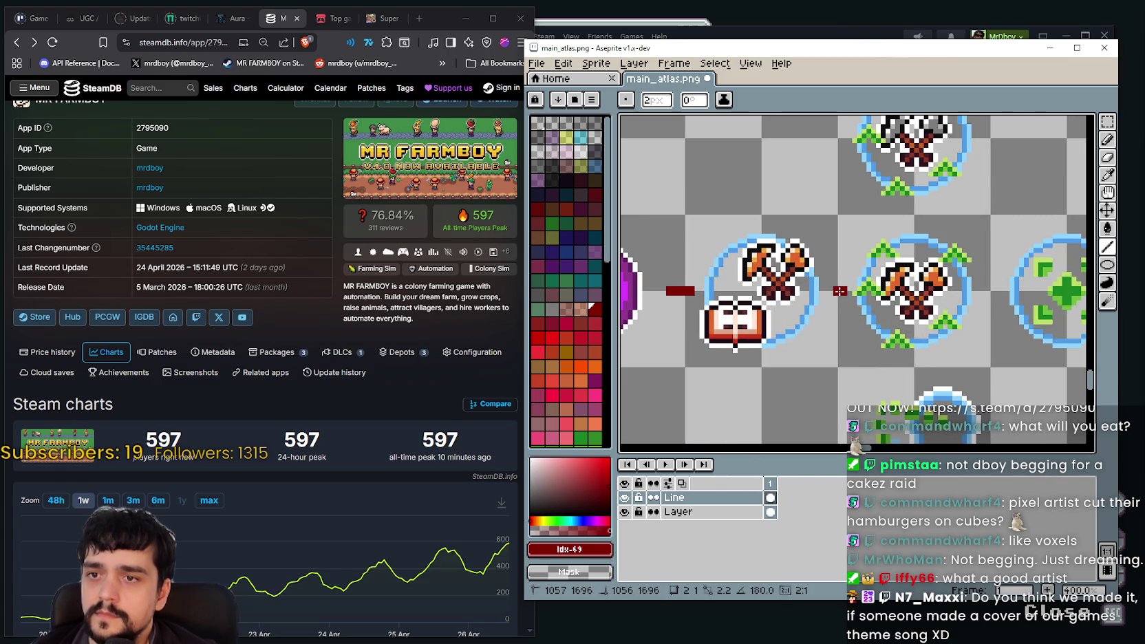
left_click(842, 291)
left_click_drag(923, 224, 817, 256)
left_click(807, 245)
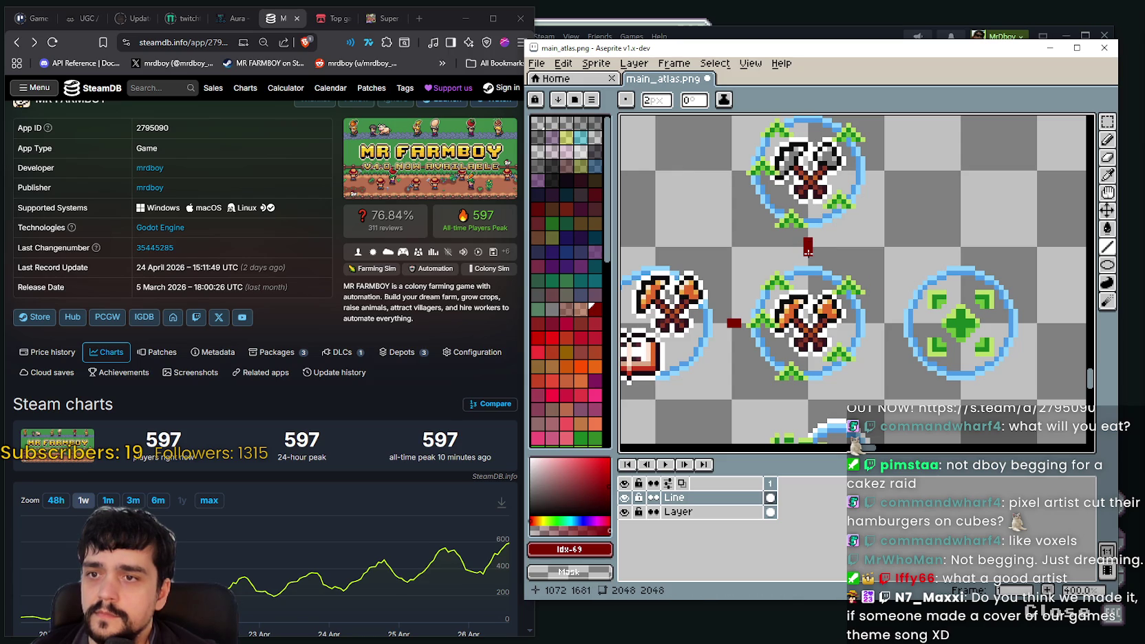
Connect the axe ring to the green plus ring
scroll(848, 267, "right", 3)
scroll(848, 267, "down", 1)
left_click_drag(789, 286, 776, 286)
scroll(756, 289, "down", 2)
scroll(731, 292, "up", 1)
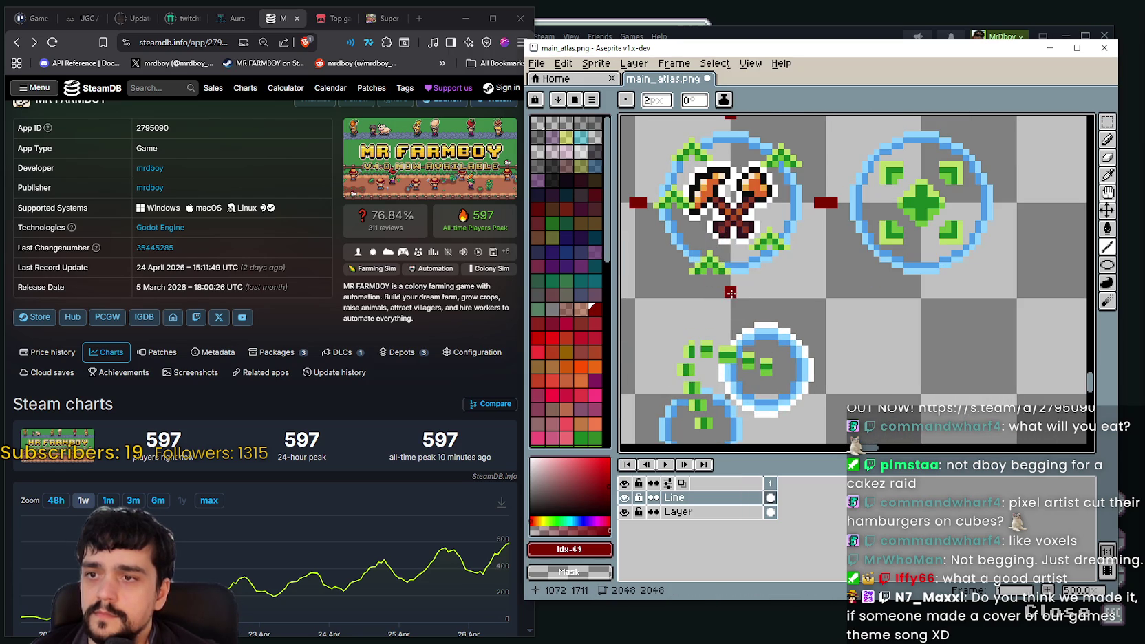
scroll(733, 309, "down", 2)
scroll(750, 295, "up", 2)
scroll(763, 282, "up", 2)
scroll(774, 273, "up", 2)
scroll(881, 261, "down", 1)
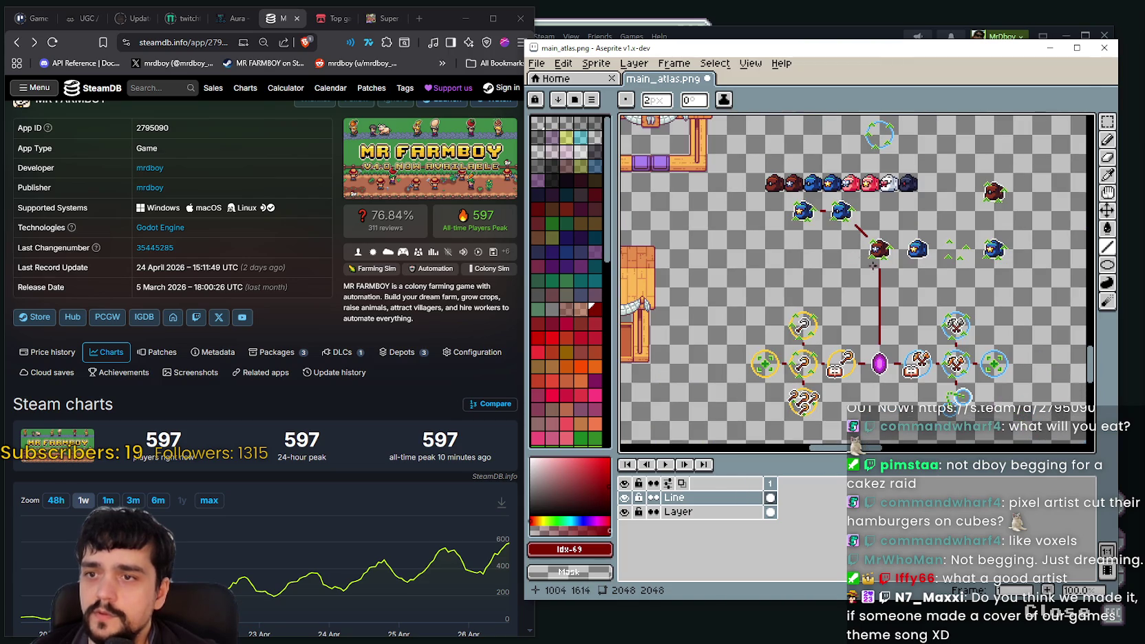
scroll(791, 240, "up", 2)
scroll(805, 262, "down", 1)
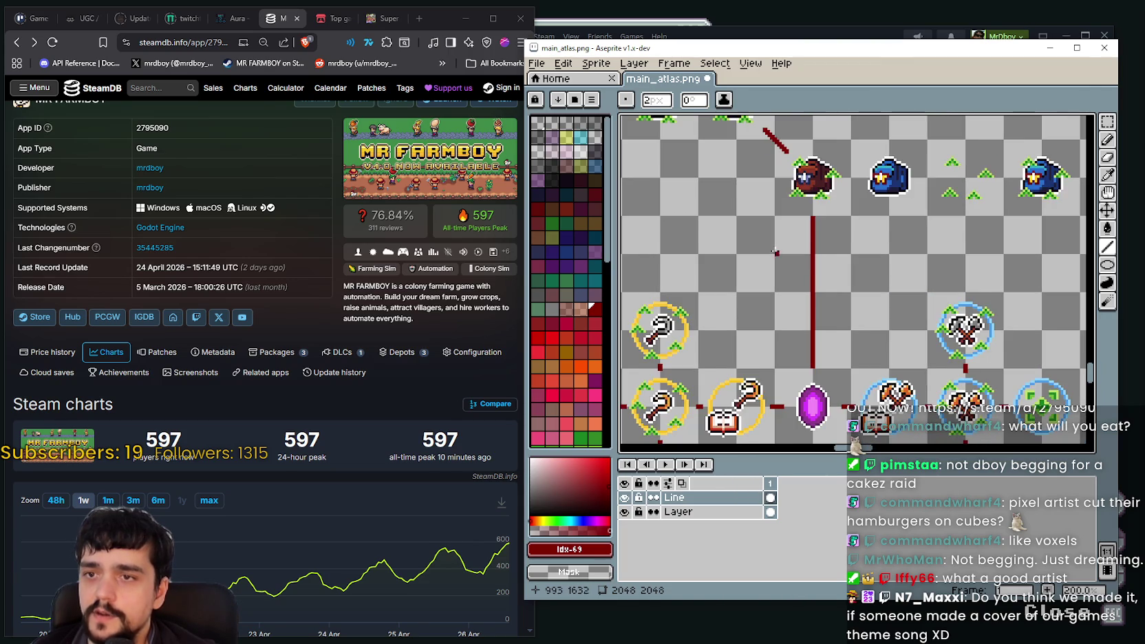
scroll(818, 281, "up", 1)
left_click_drag(818, 281, 820, 283)
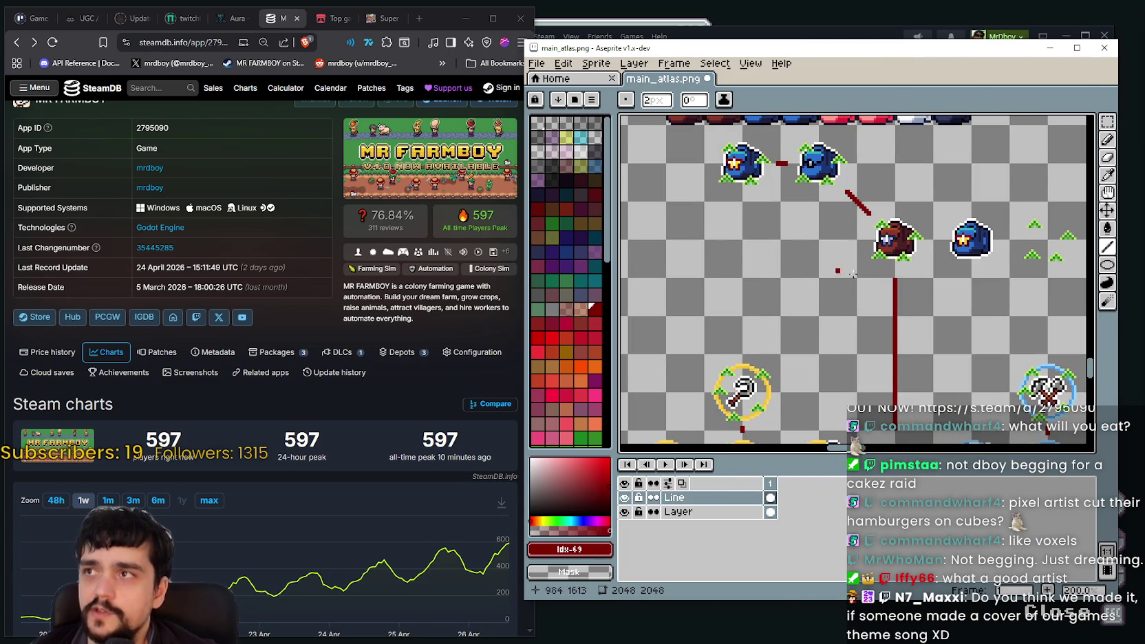
scroll(812, 270, "down", 2)
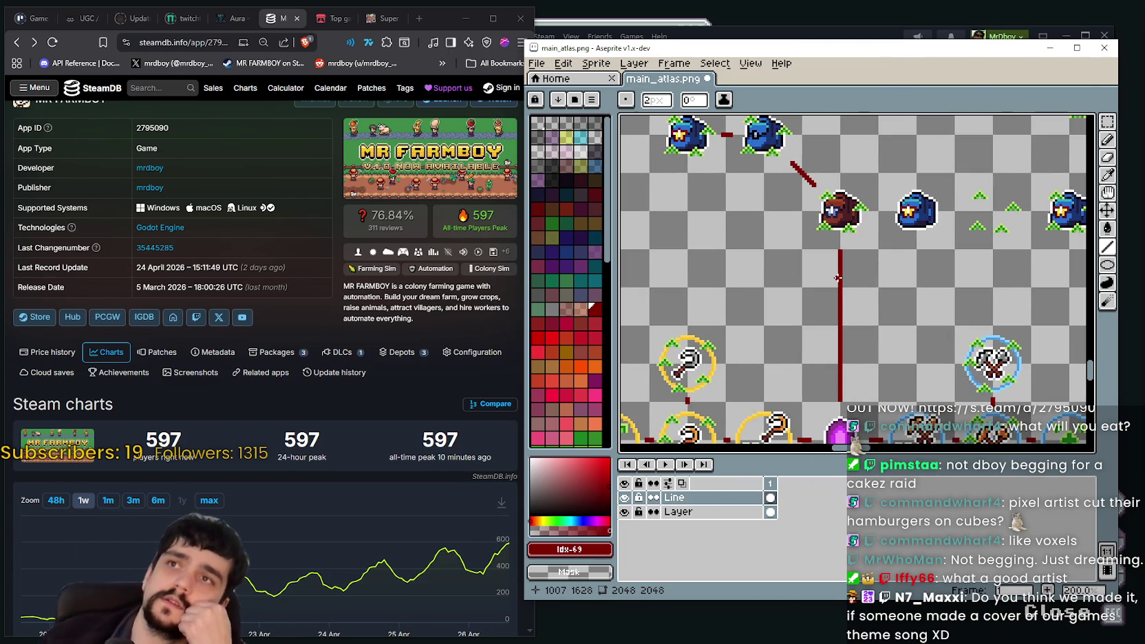
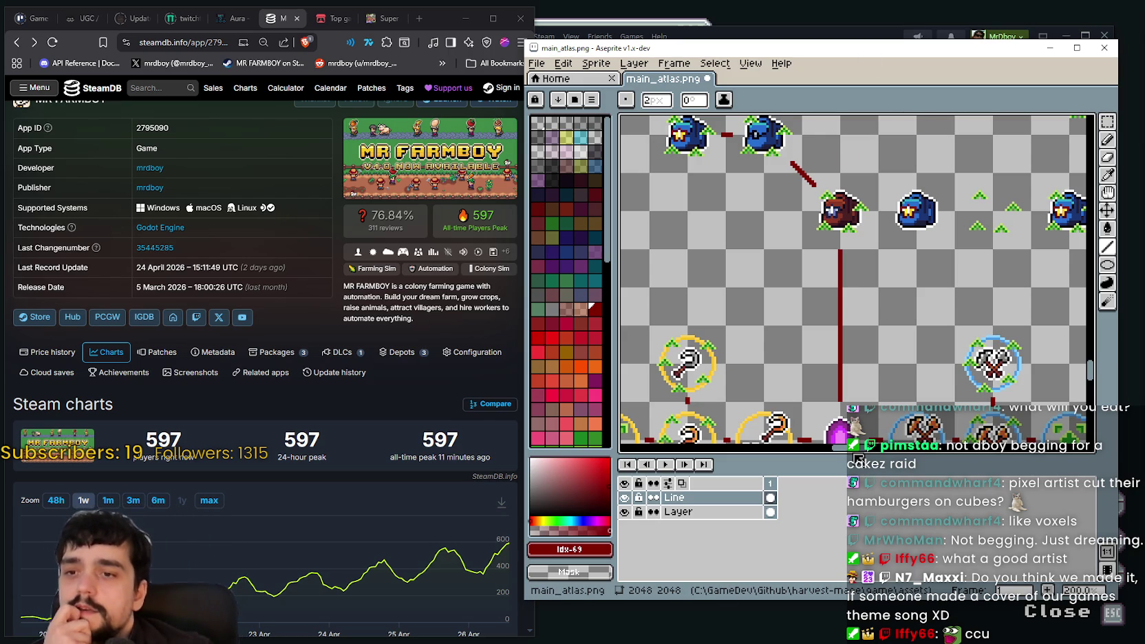
Resize and pan the atlas canvas, then bring the MR FARMBOY SteamDB page to the front
left_click_drag(857, 456, 887, 484)
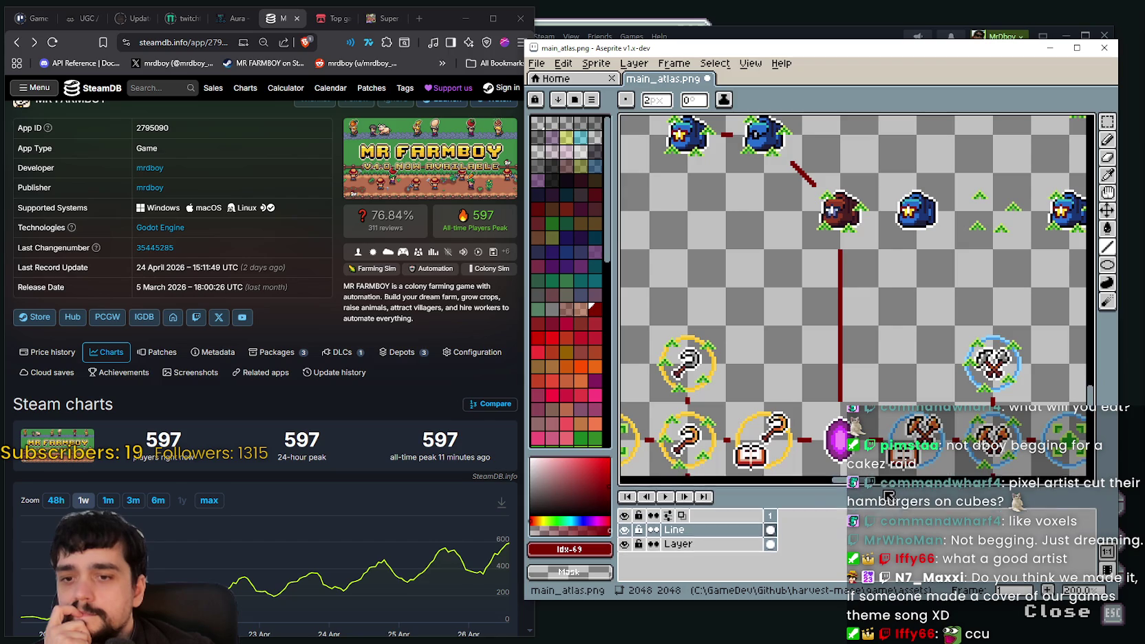
left_click_drag(887, 497, 887, 506)
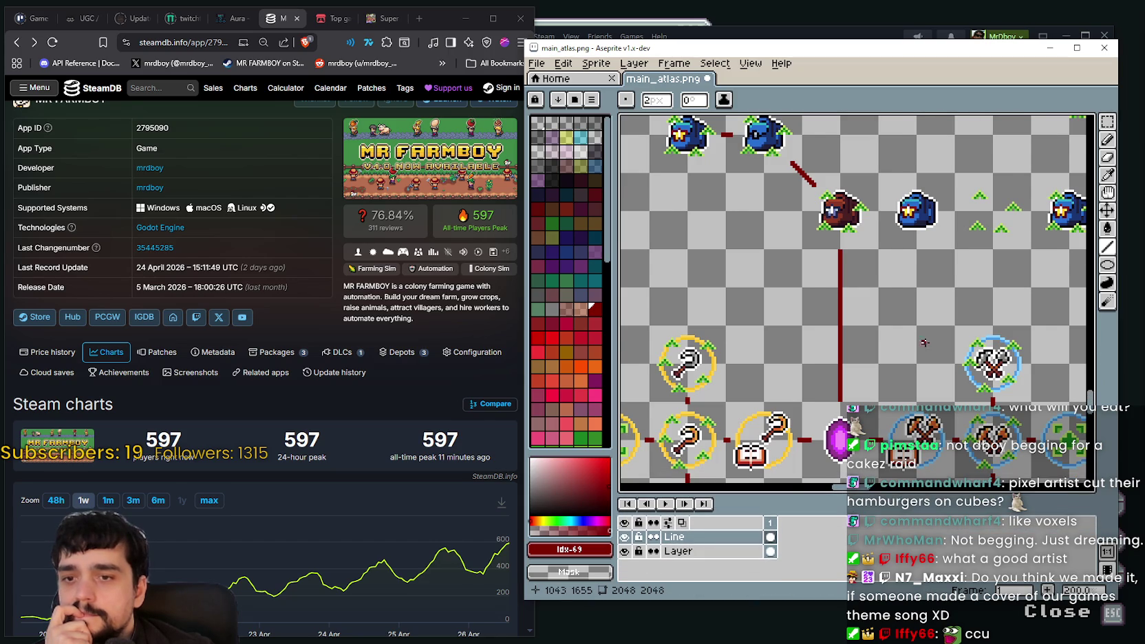
scroll(912, 345, "down", 2)
left_click_drag(912, 345, 871, 296)
scroll(860, 345, "up", 1)
scroll(873, 345, "down", 1)
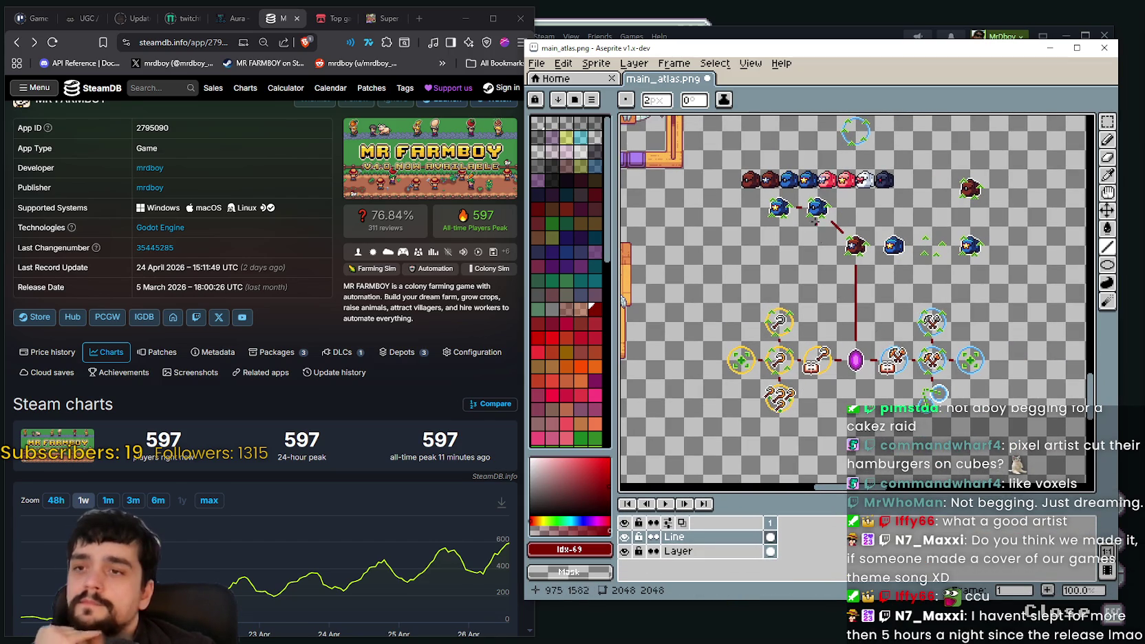
scroll(821, 238, "up", 1)
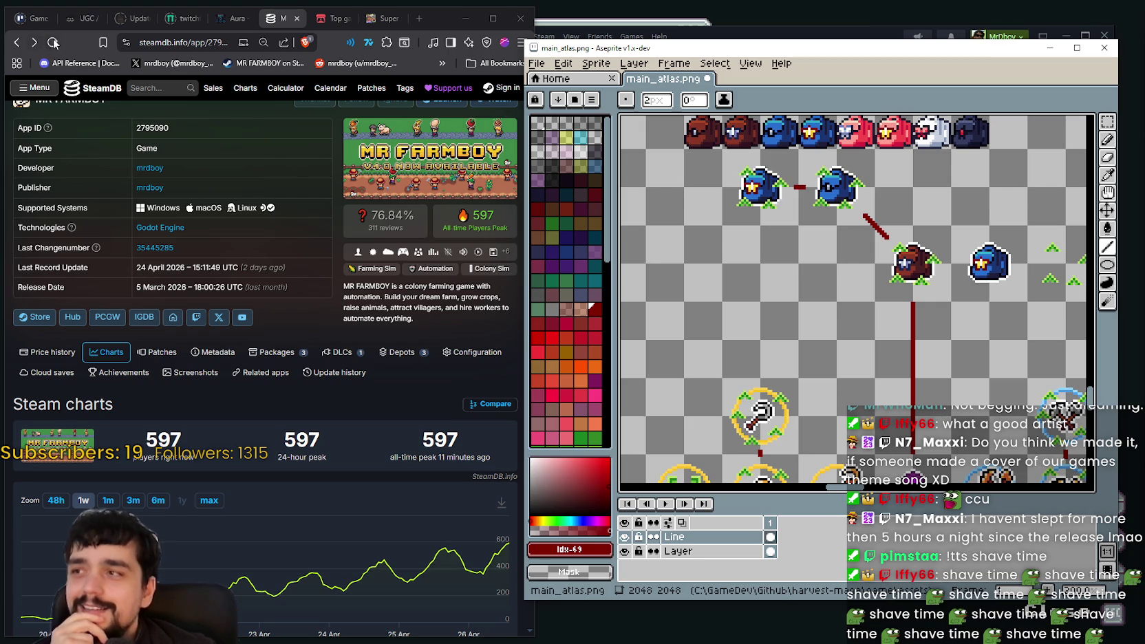
left_click(77, 43)
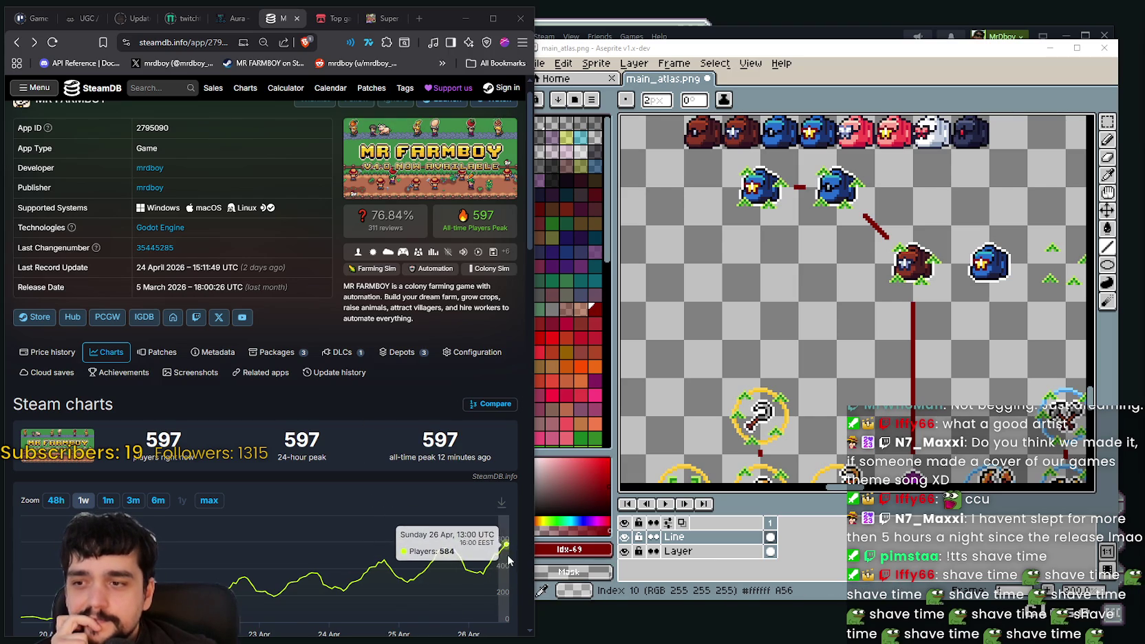
Reload the MR FARMBOY SteamDB charts so they show 603 current players
left_click(50, 44)
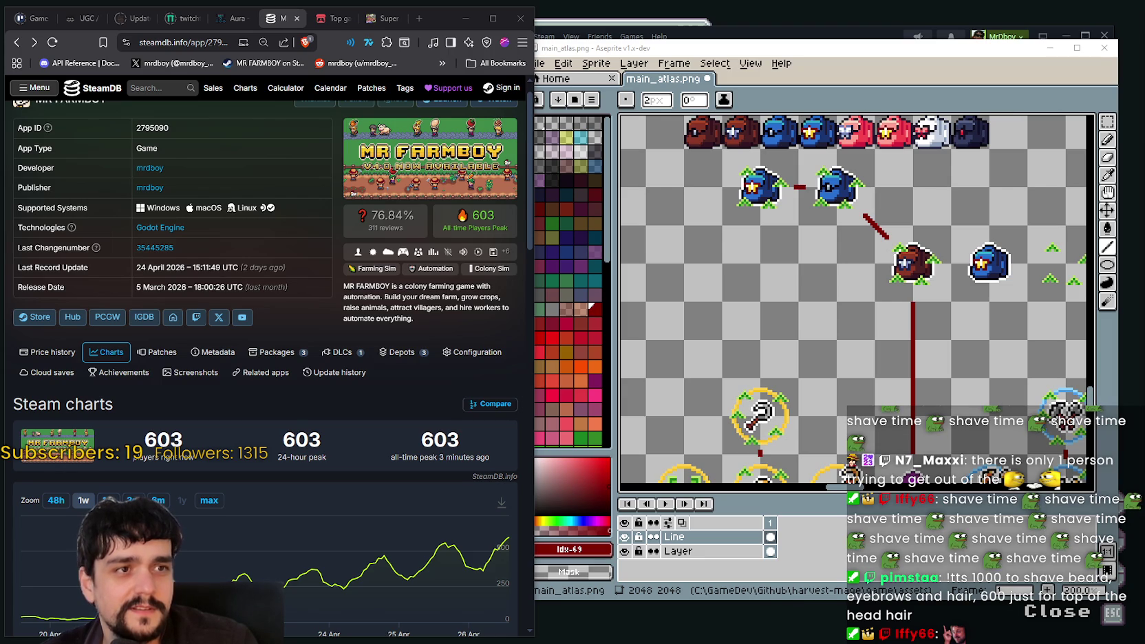
key("alt+Tab")
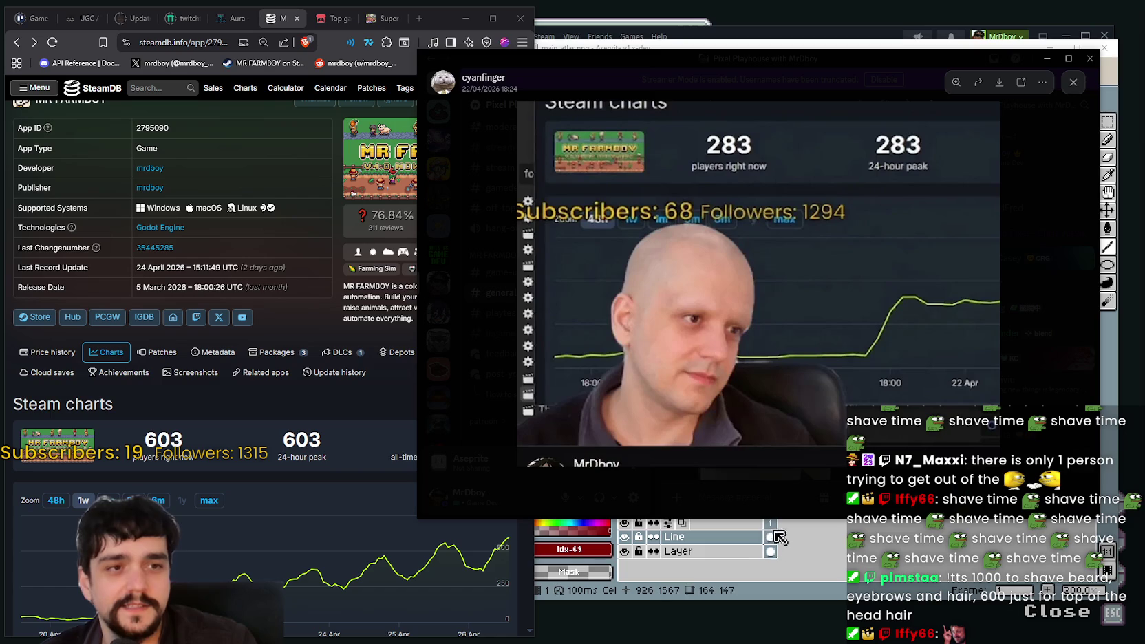
left_click_drag(824, 64, 754, 42)
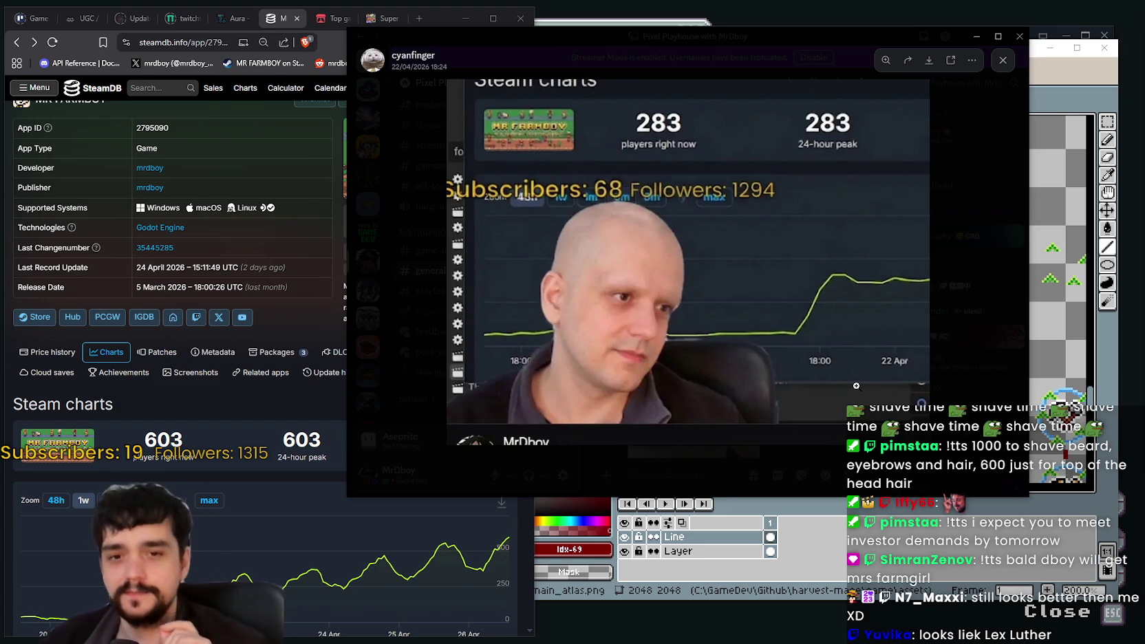
left_click(649, 326)
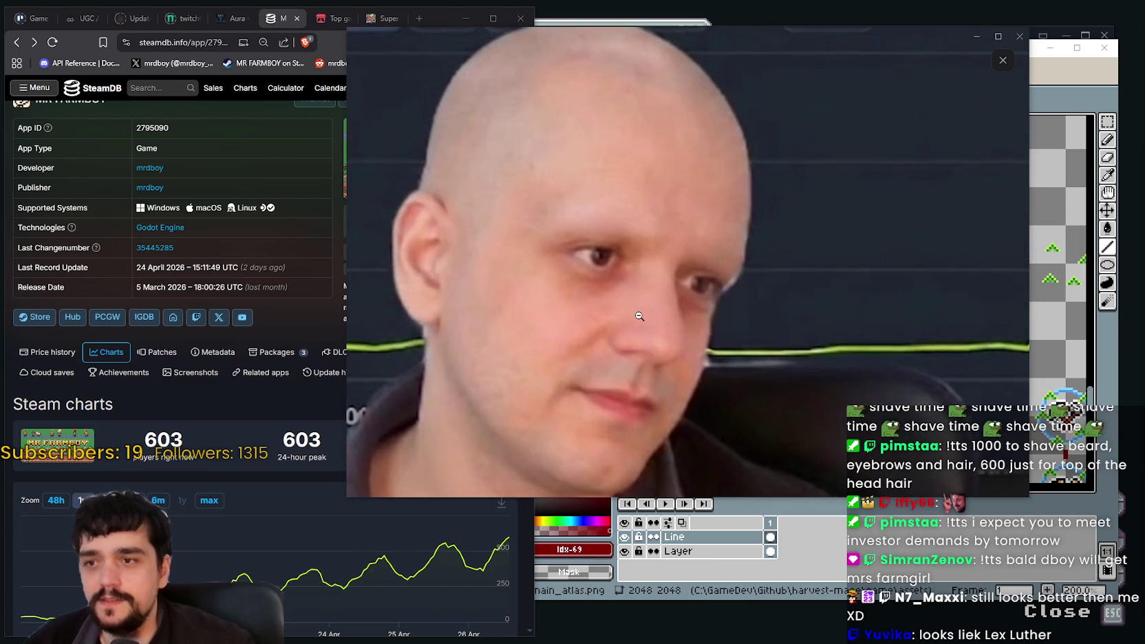
left_click(701, 287)
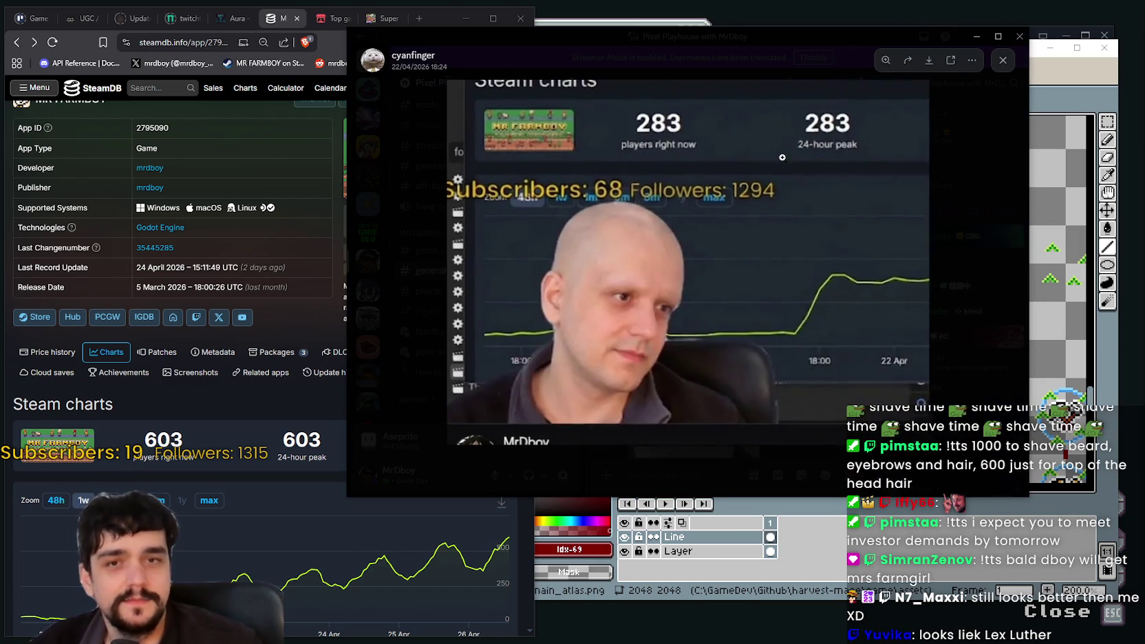
left_click(583, 47)
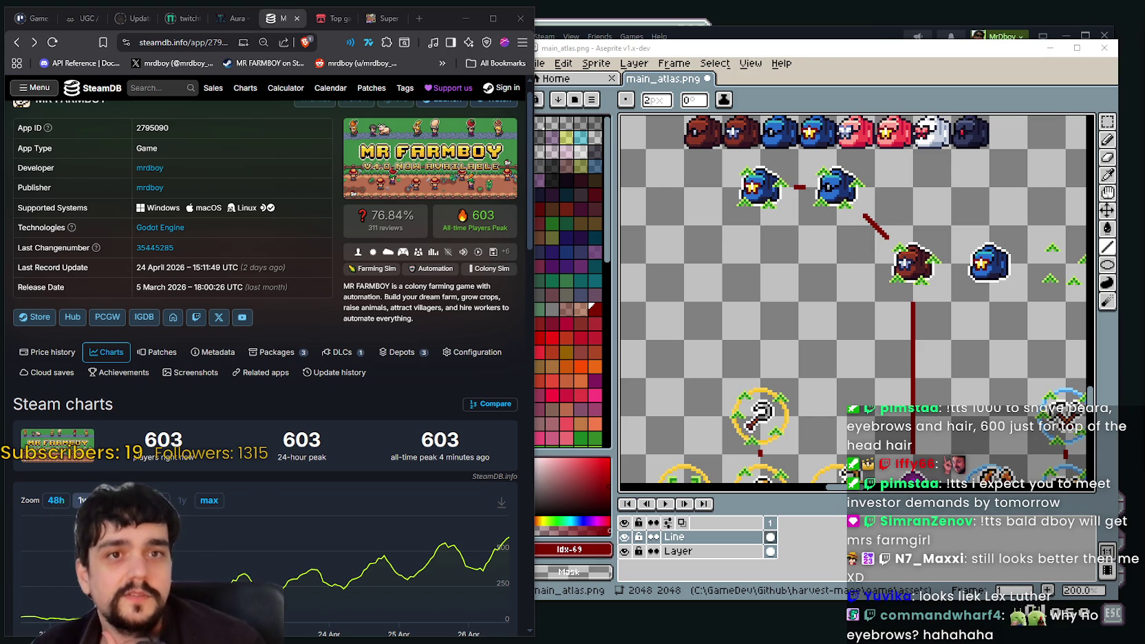
Pan main_atlas.png and zoom to 300% on the brown farmer's connector lines
left_click_drag(875, 294, 833, 302)
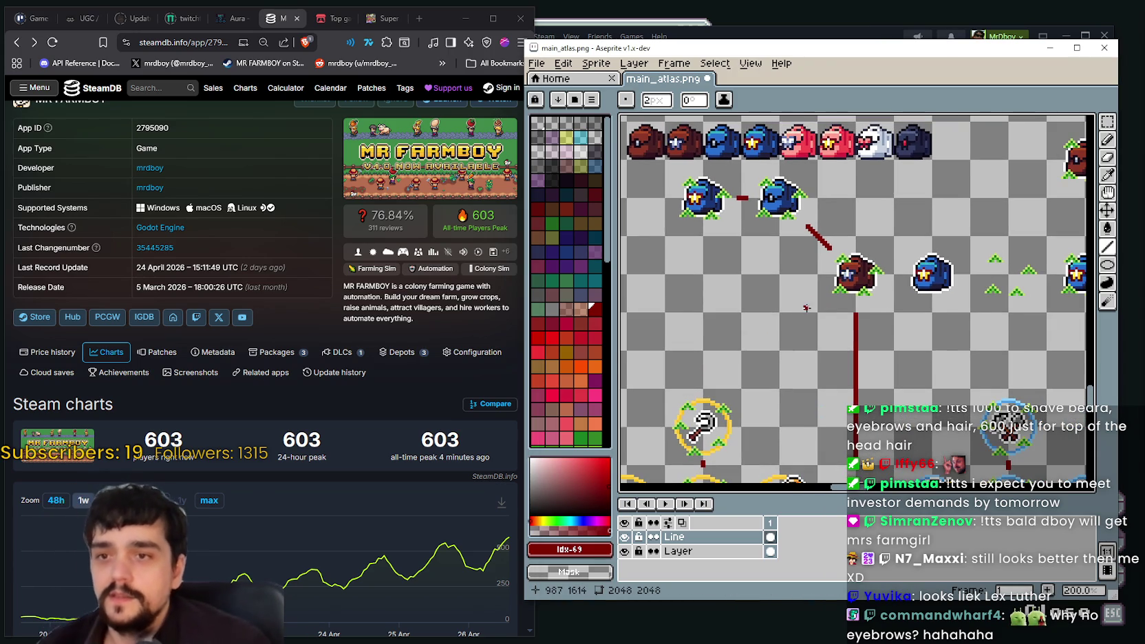
scroll(808, 310, "up", 1)
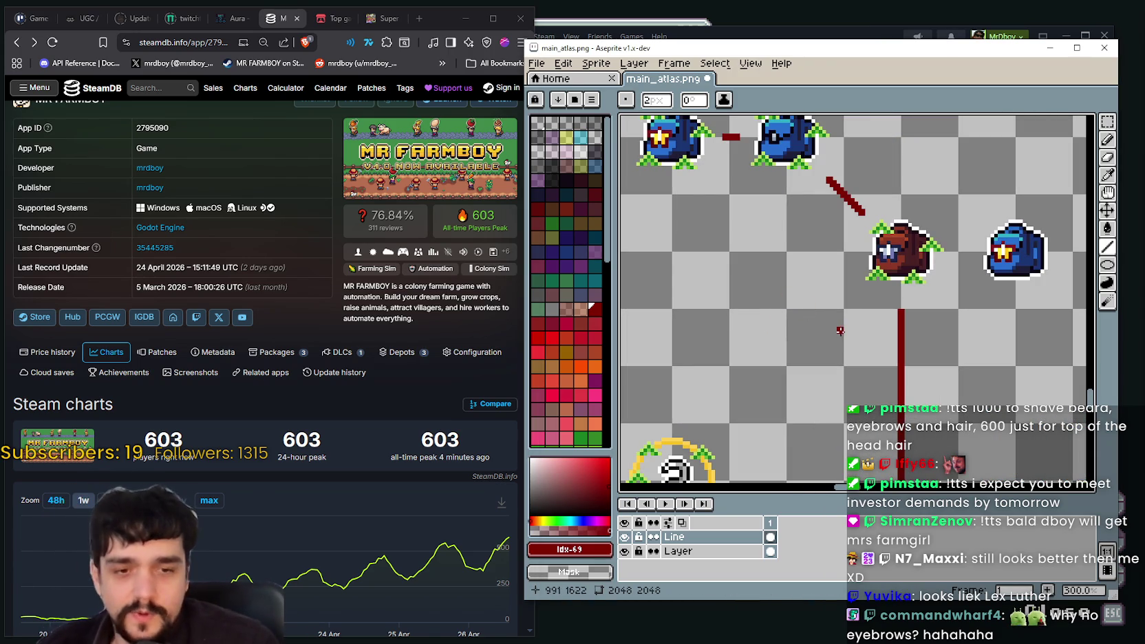